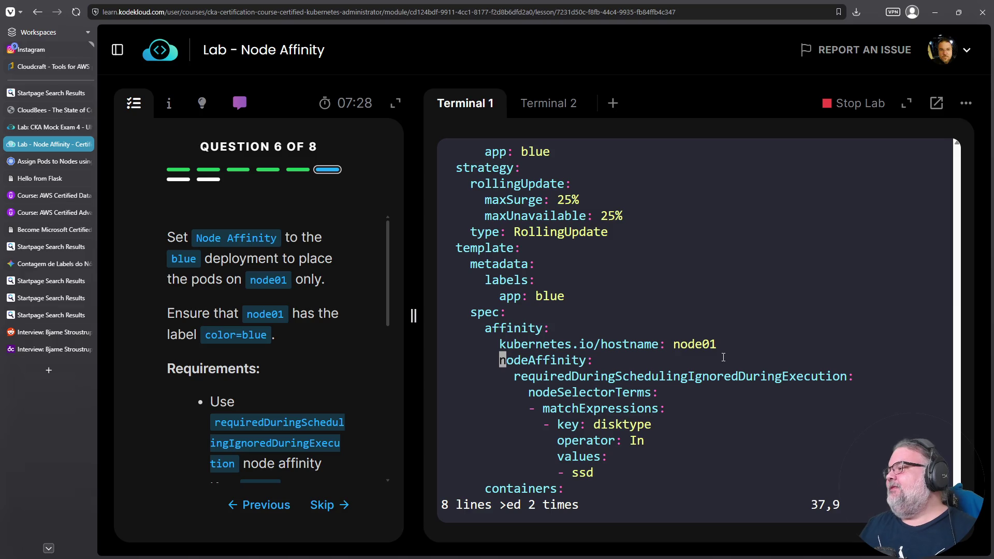
Review the required node affinity rule and delete the disktype match key.
key("j")
key("j")
key("j")
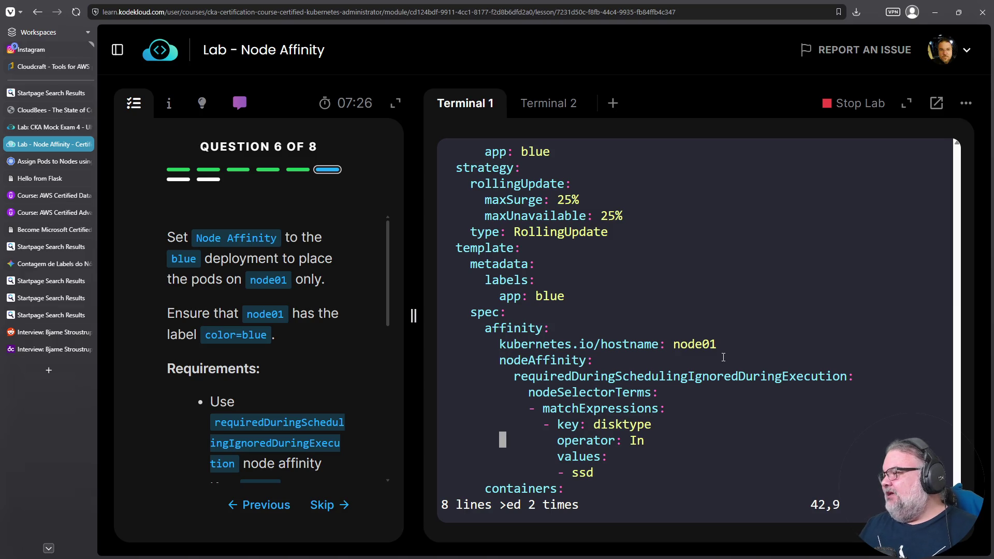
double_click(544, 360)
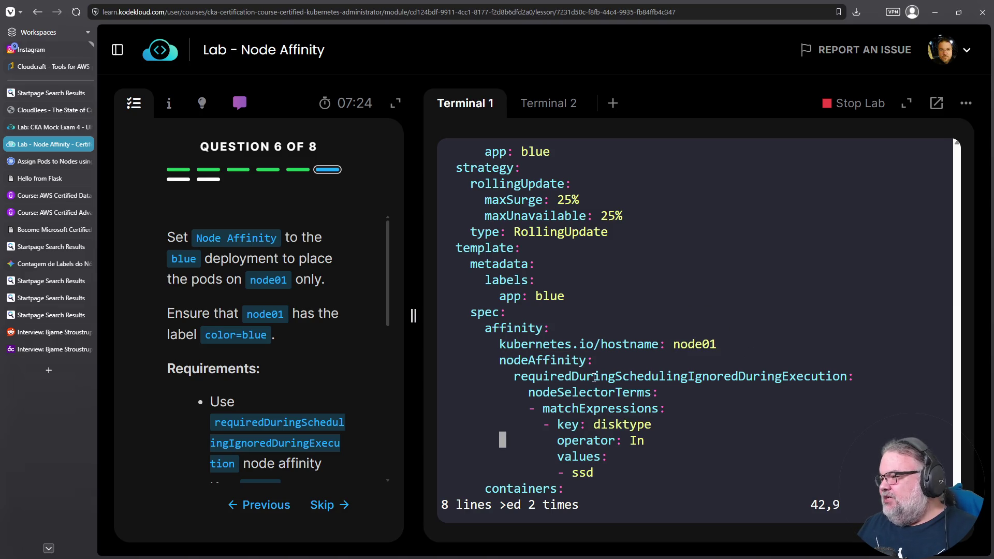
double_click(544, 375)
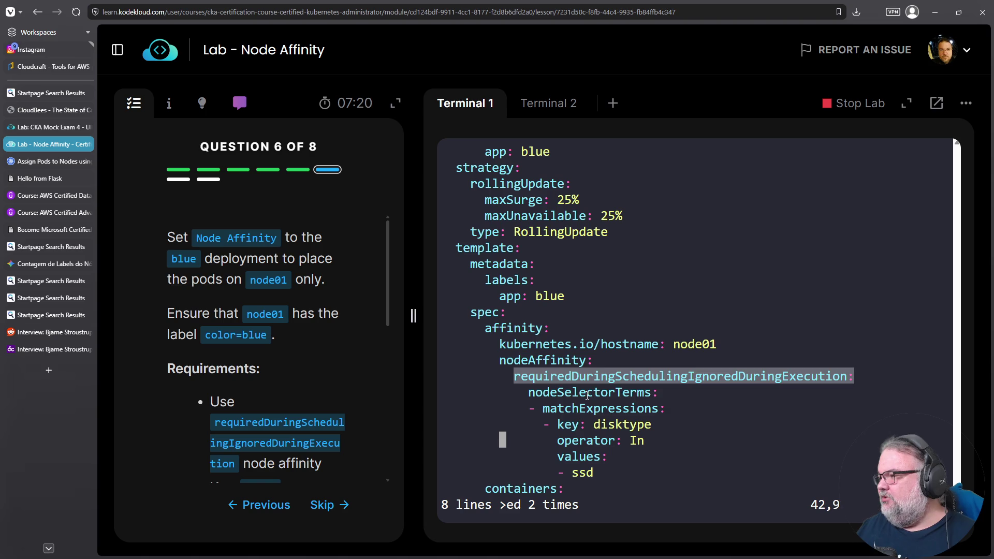
double_click(642, 393)
double_click(616, 409)
left_click(614, 414)
key("k")
key("$")
key("h")
key("h")
key("h")
key("h")
key("D")
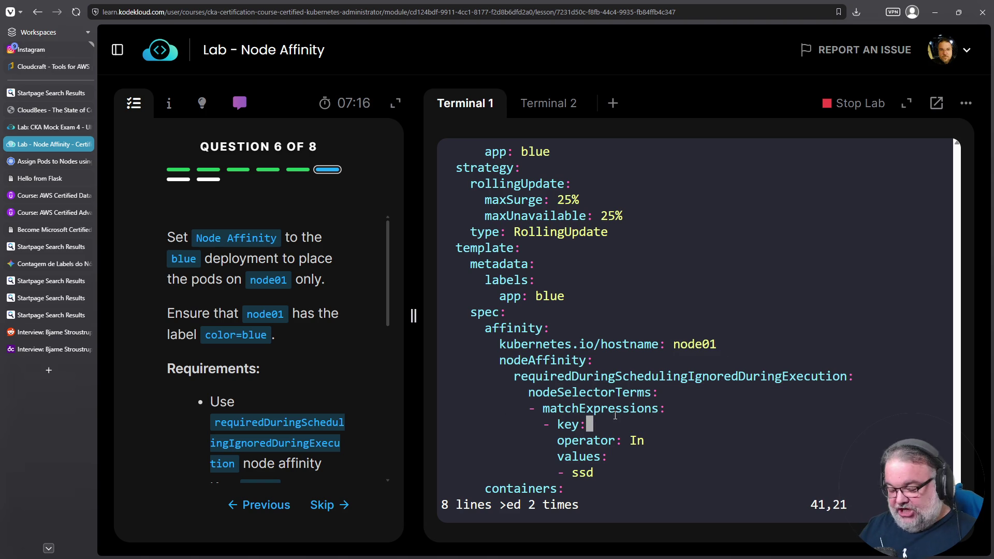
Copy kubernetes.io/hostname and paste it in as the match expression key.
key("a")
left_click_drag(500, 348, 659, 348)
right_click(676, 354)
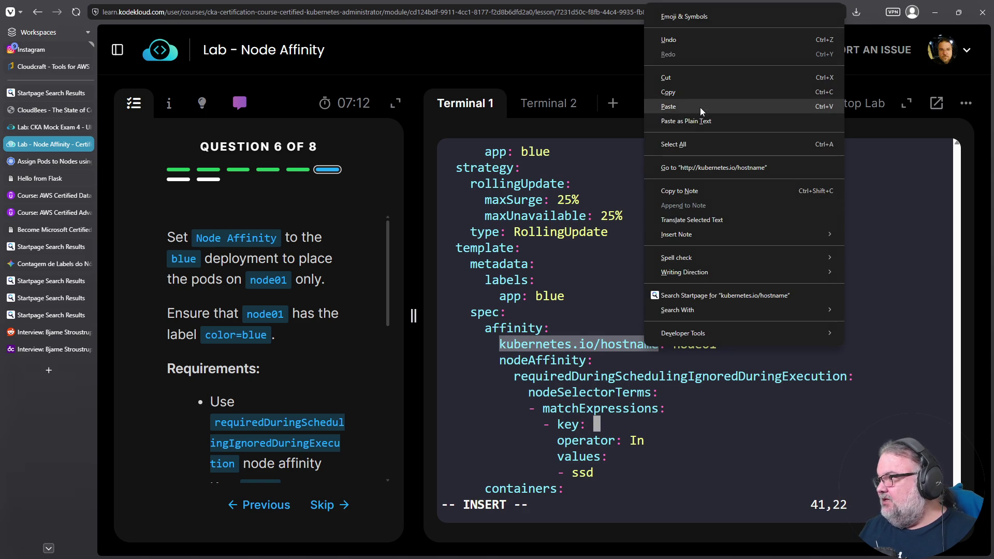
left_click(700, 92)
right_click(753, 332)
left_click(790, 328)
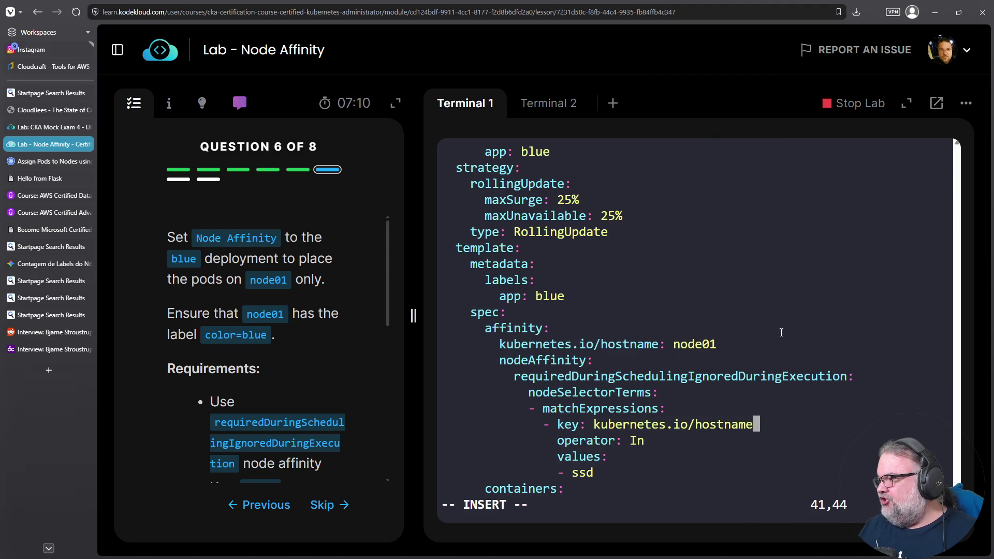
Replace the ssd value with node01.
key("Down")
key("Down")
key("Down")
key("Left")
key("Left")
key("Left")
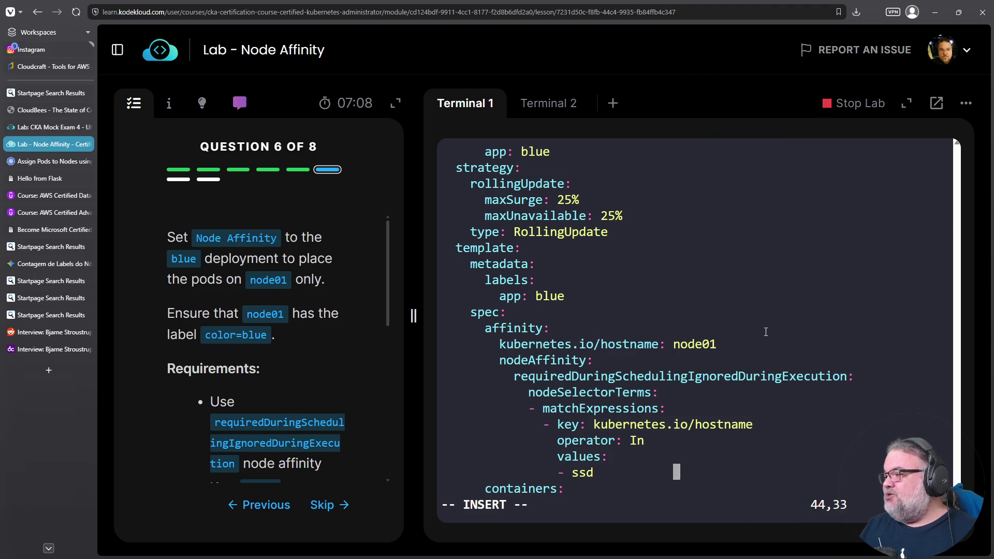
key("BackSpace")
key("BackSpace")
key("BackSpace")
type("node01")
Delete the stray hostname line with dd and save the deployment with :wq.
key("Down")
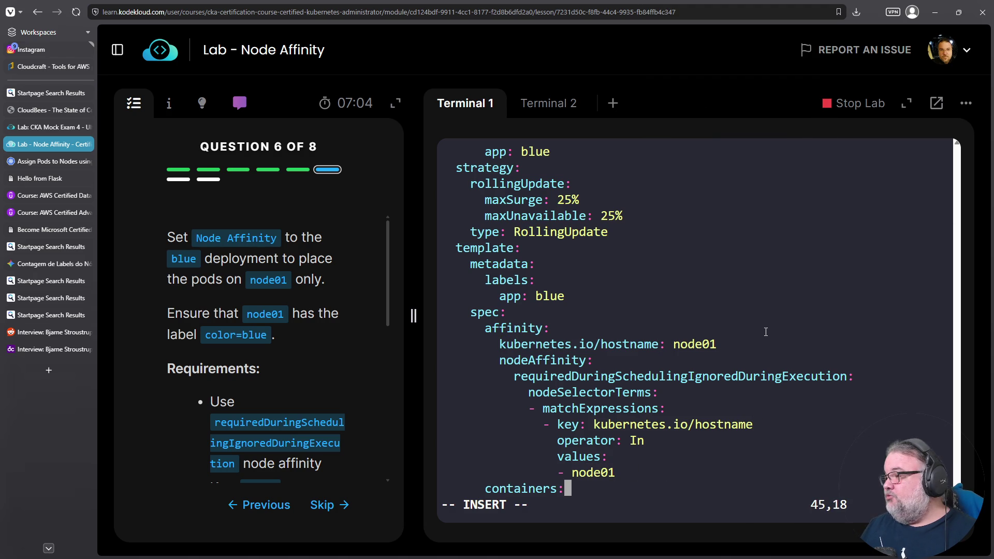
key("Down")
key("Down")
key("Down")
key("Up")
key("Up")
key("Up")
key("Home")
key("Escape")
type("kdd:wq")
key("Return")
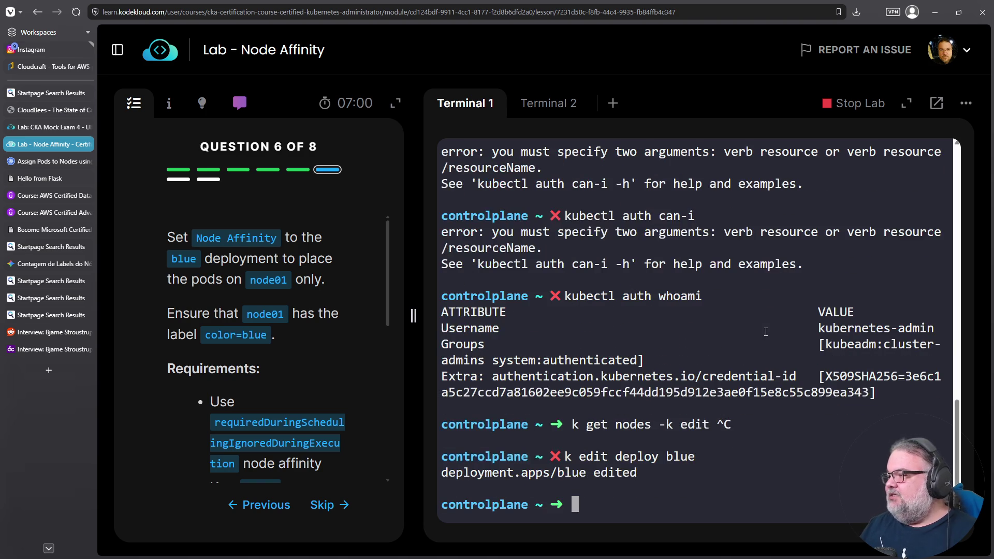
Run the question 6 check and review the failing key color and value blue results.
scroll(303, 352, "down", 4)
left_click(249, 430)
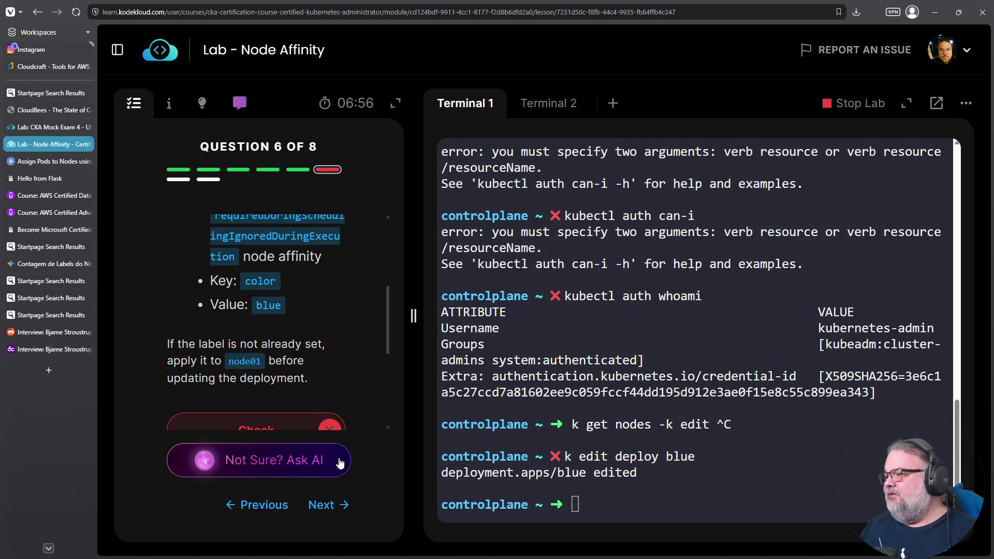
scroll(327, 347, "down", 1)
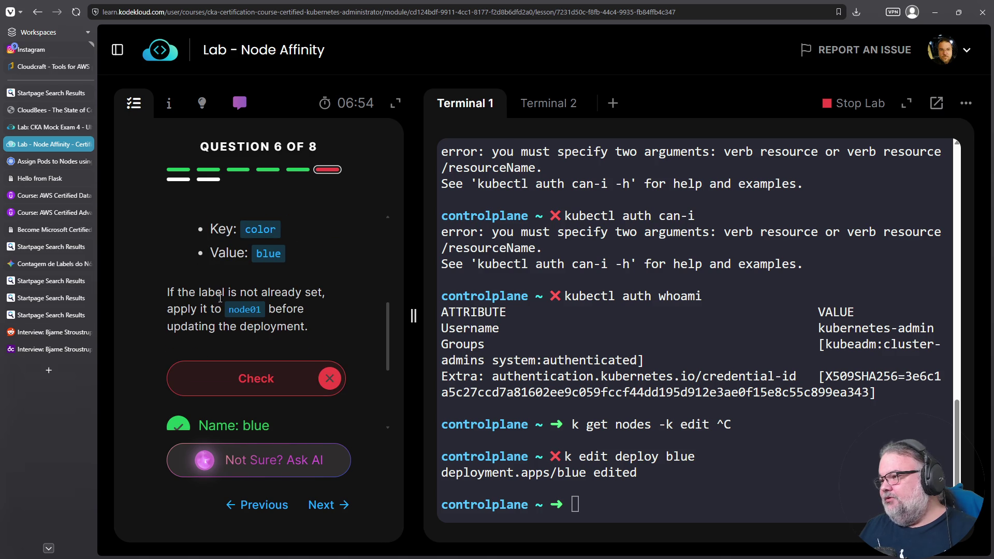
scroll(191, 299, "down", 3)
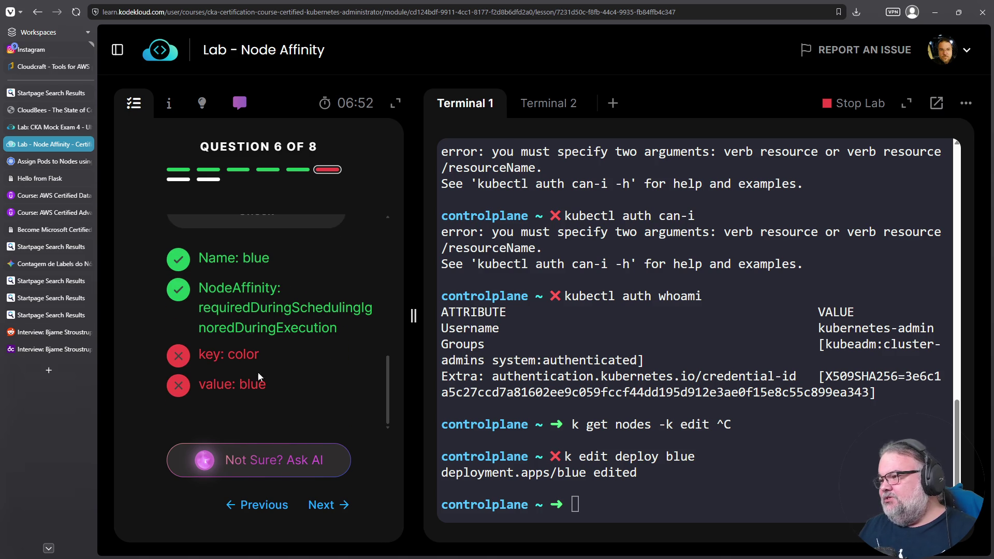
scroll(273, 393, "up", 5)
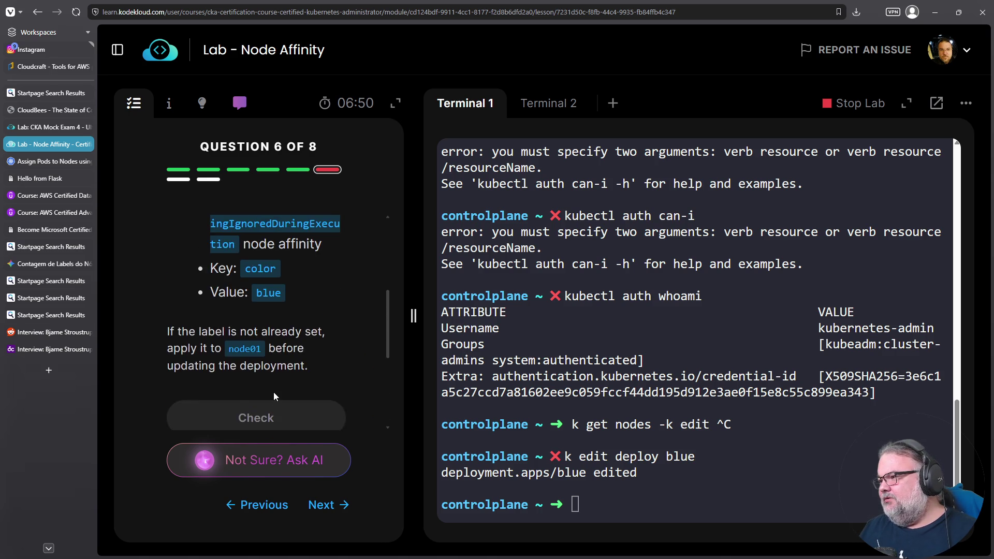
scroll(273, 396, "up", 3)
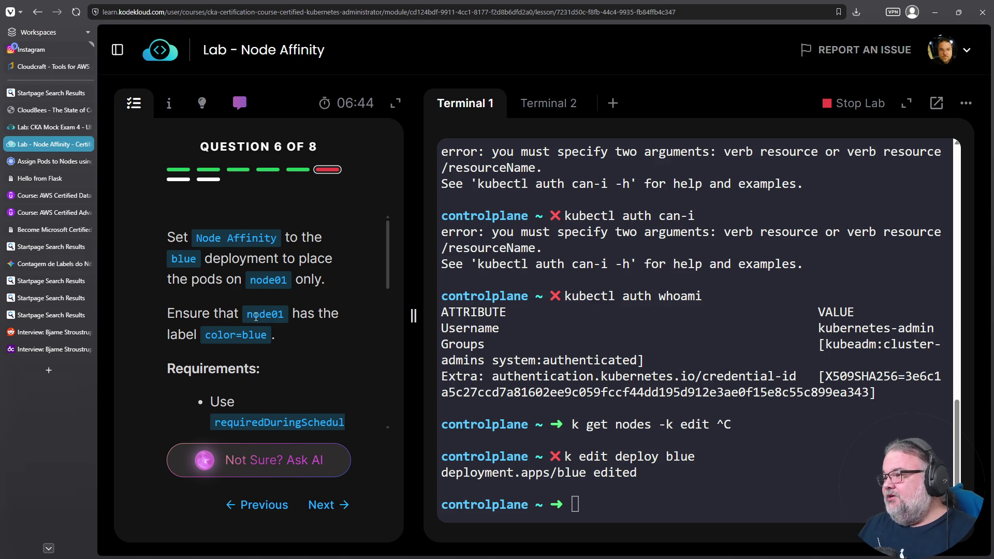
Label node01 with color=blue using kubectl label node.
left_click(555, 404)
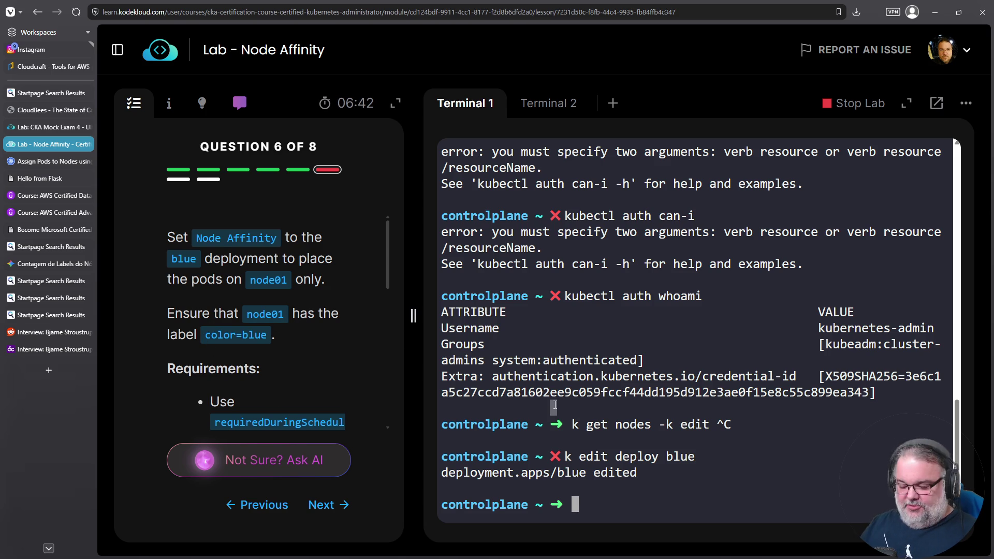
type("kubectl label node ")
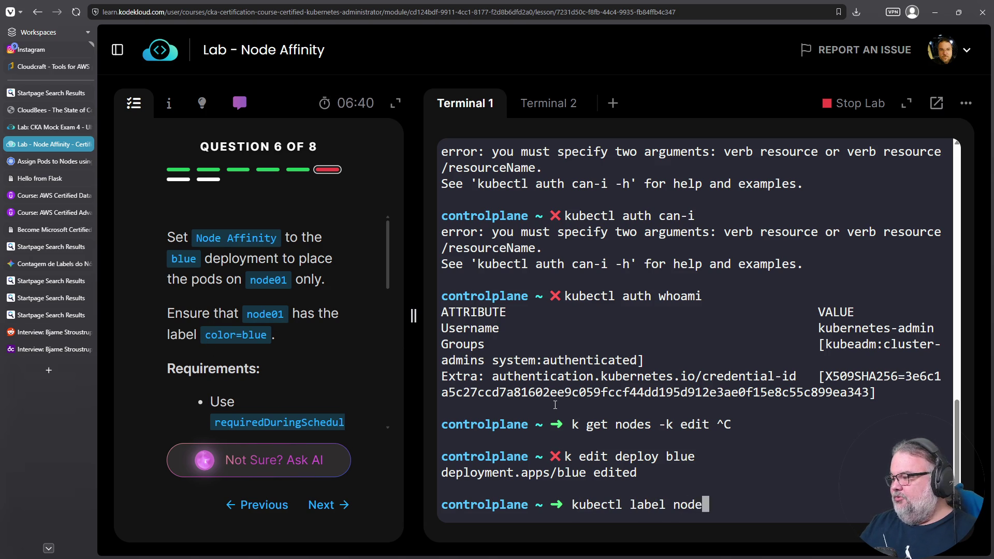
type("node01 color=blue")
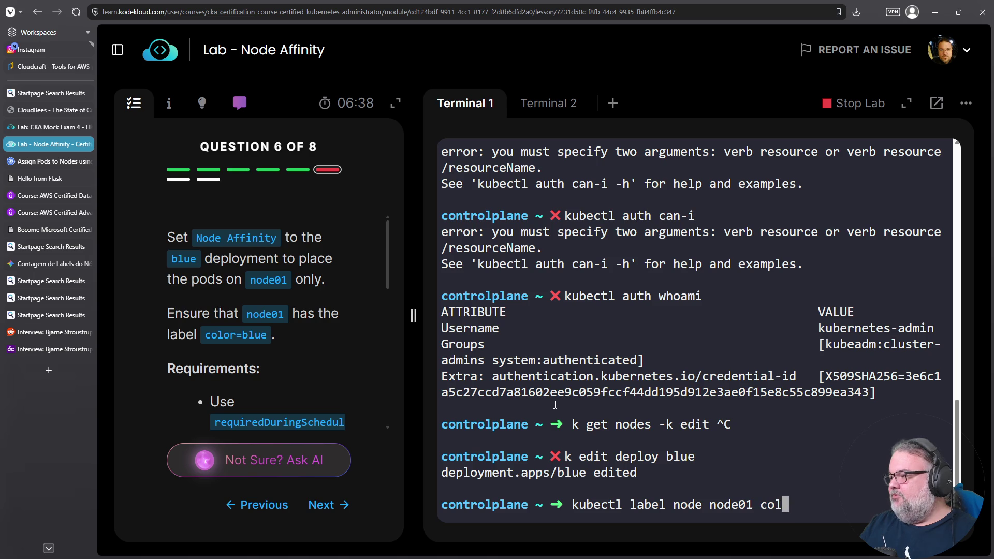
key("Return")
Reopen the blue deployment and change the affinity match key to color.
key("Up")
key("Up")
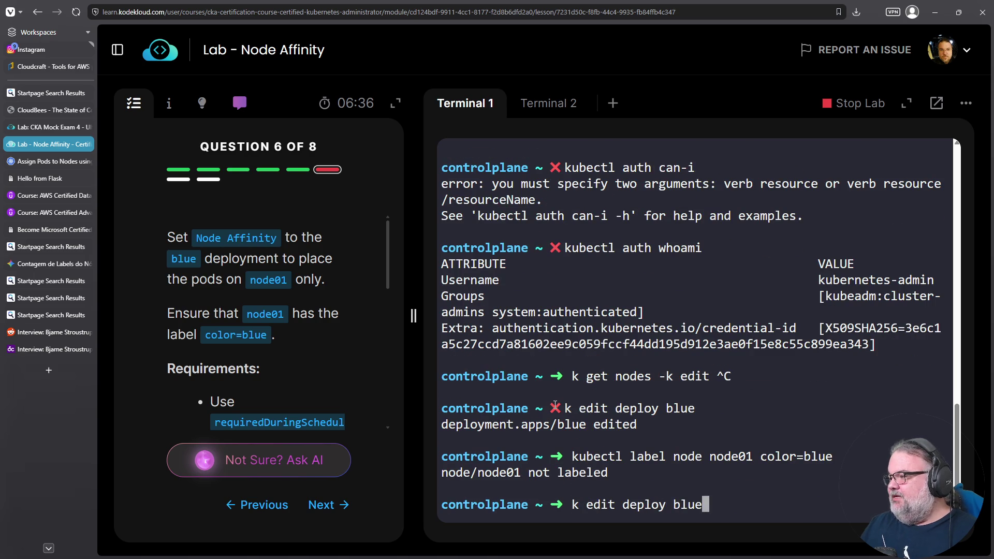
key("Return")
scroll(555, 405, "down", 6)
key("Down")
key("Down")
key("Down")
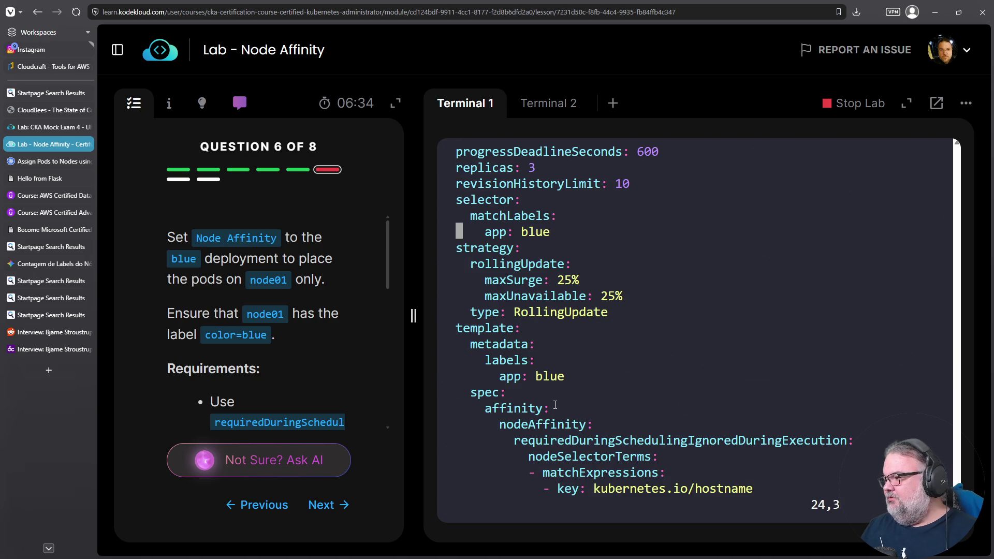
key("Up")
key("Up")
key("Up")
key("End")
key("Left")
key("Left")
key("Left")
key("Down")
key("Right")
key("Right")
key("Right")
key("Right")
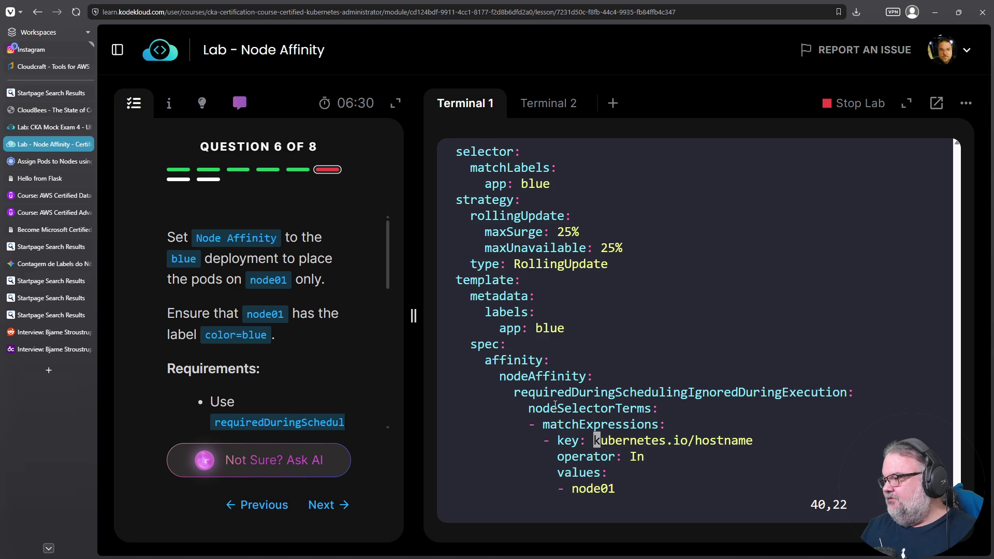
key("shift+d")
type("a color")
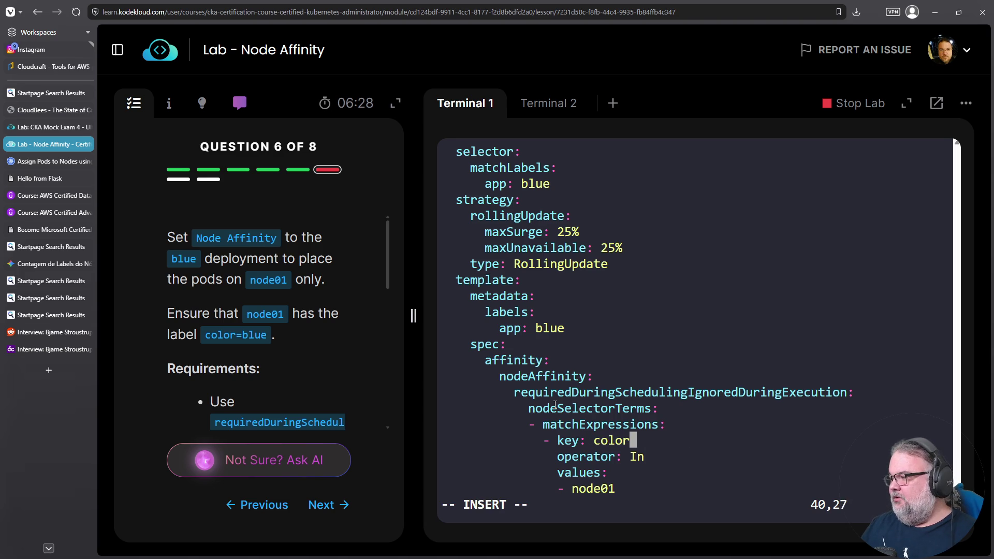
key("Escape")
Change the affinity match value from node01 to blue.
key("Down")
key("Down")
key("Down")
key("Left")
key("Left")
key("Left")
key("Left")
key("Left")
key("shift+d")
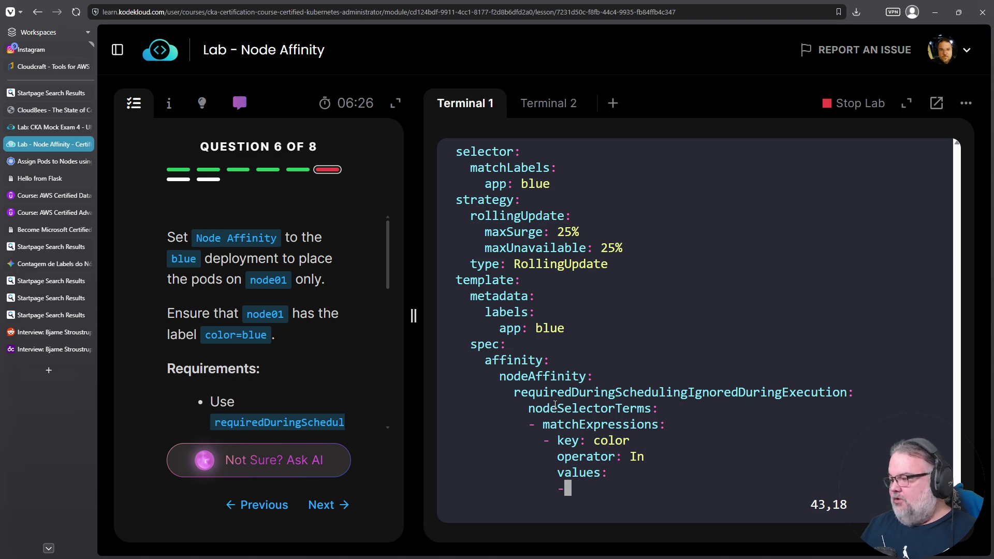
type("ablue")
key("Escape")
Add a nodeSelector with color: blue under the pod spec.
key("Down")
key("Down")
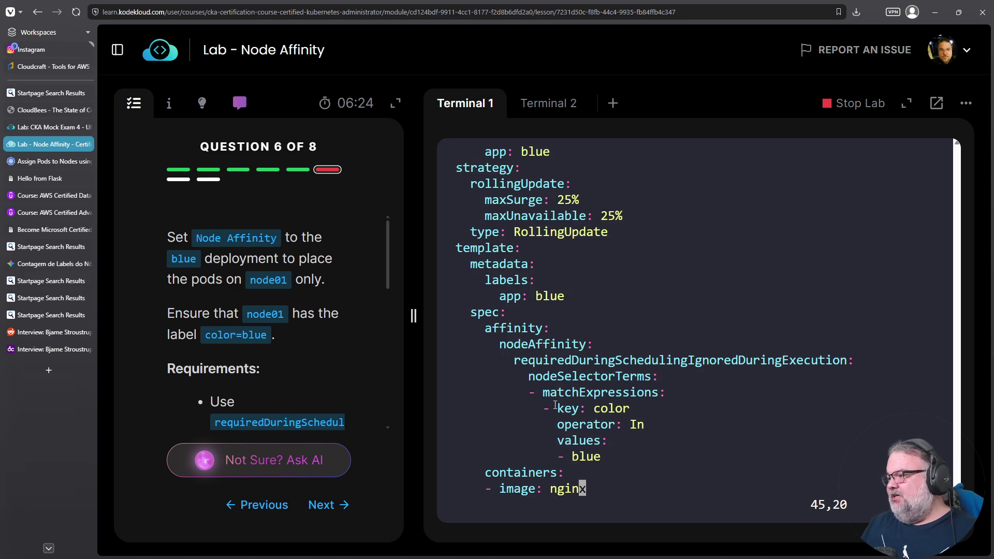
triple_click(561, 457)
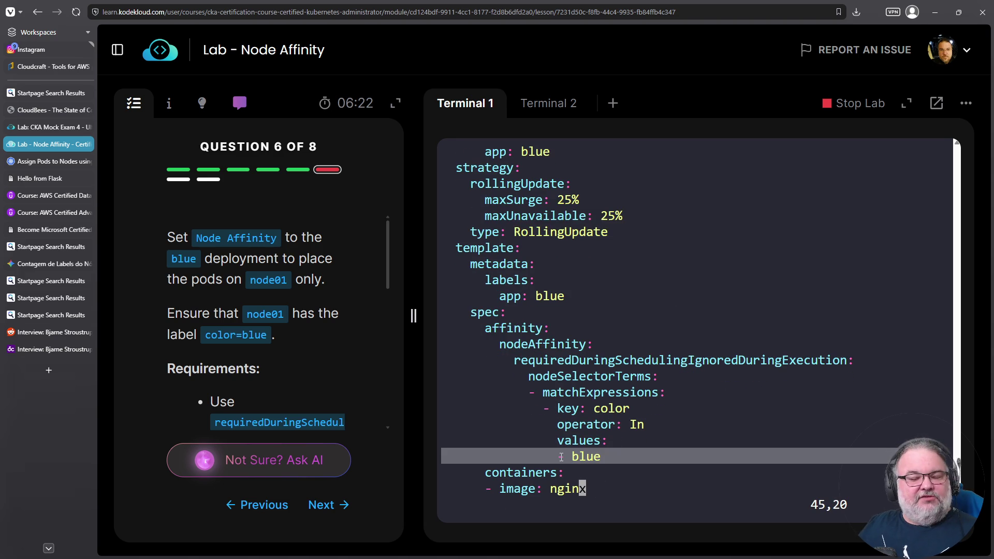
key("Up")
key("Up")
key("Up")
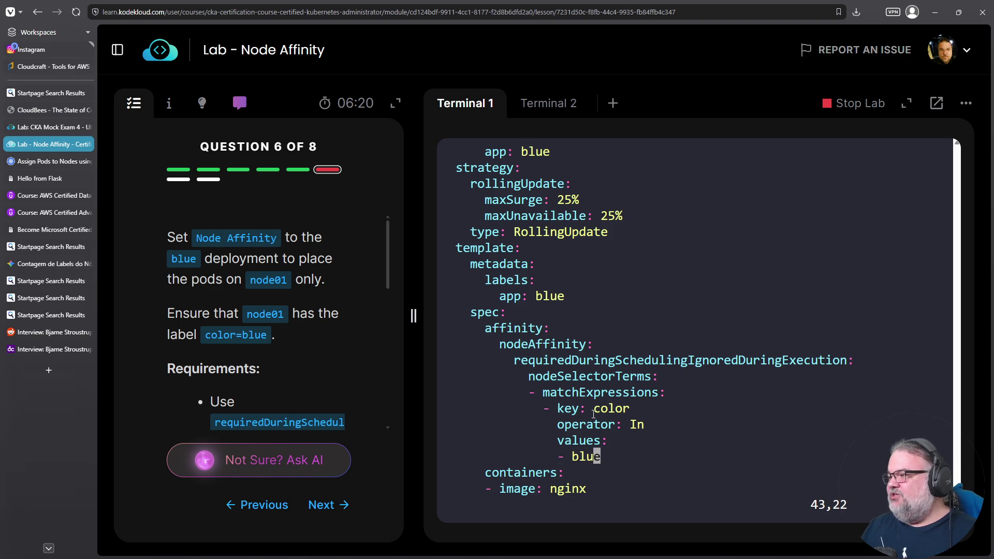
key("Up")
key("Up")
key("Up")
key("Up")
key("Down")
key("o")
key("BackSpace")
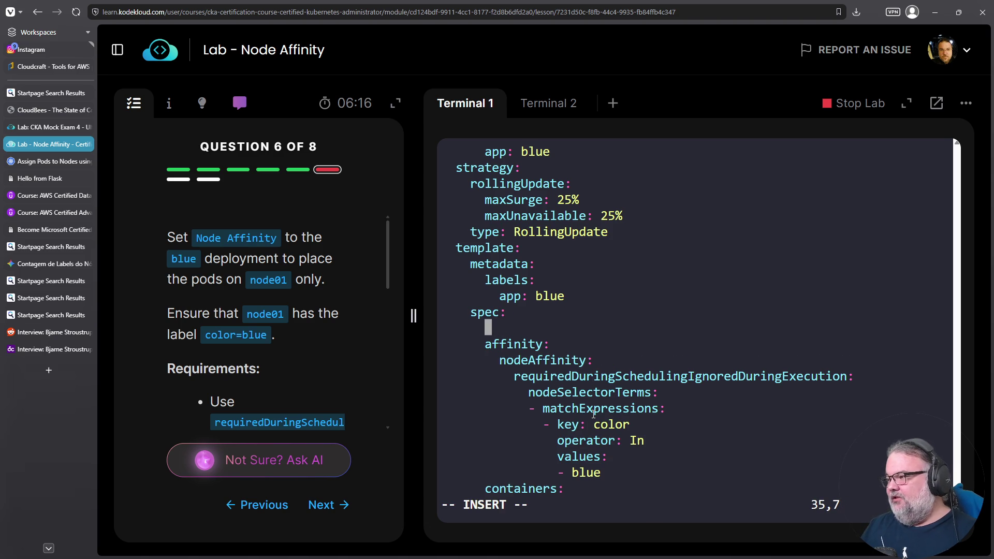
type("nodeSelector:")
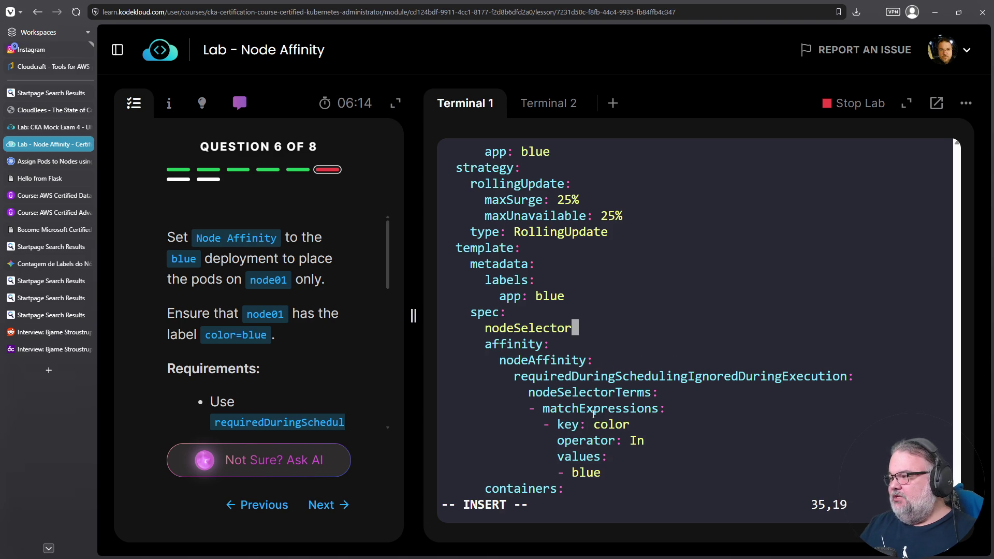
key("Return")
key("Return")
key("BackSpace")
key("BackSpace")
key("BackSpace")
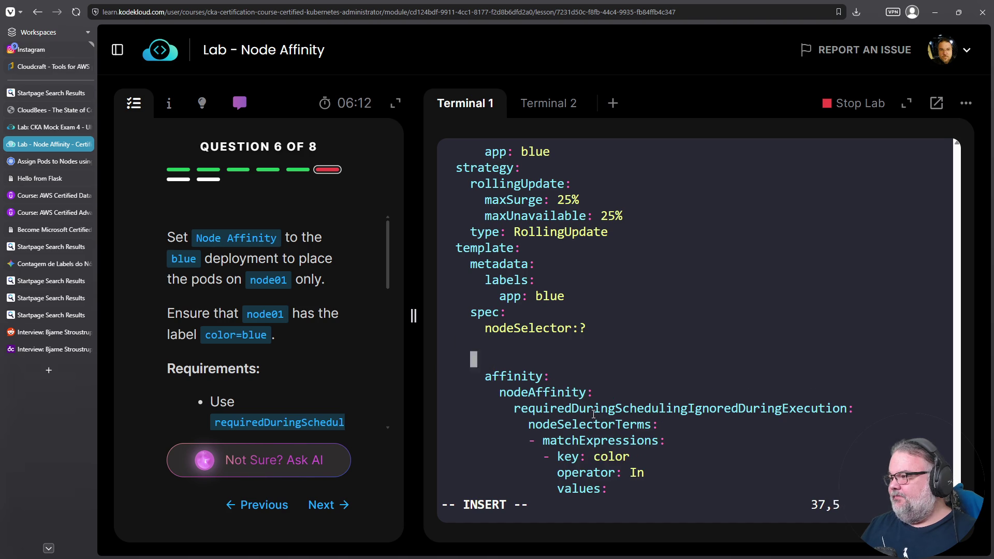
key("BackSpace")
key("Return")
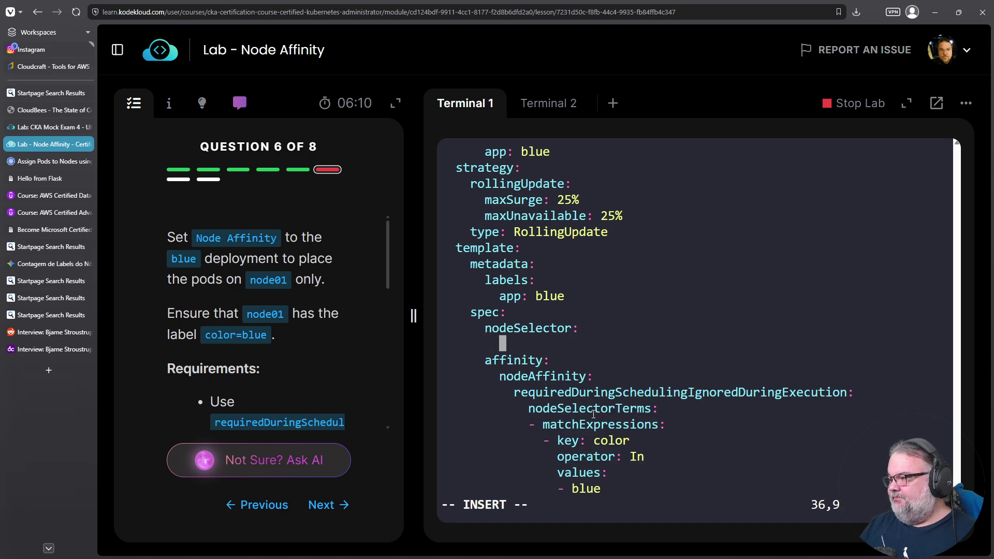
type("color: blue")
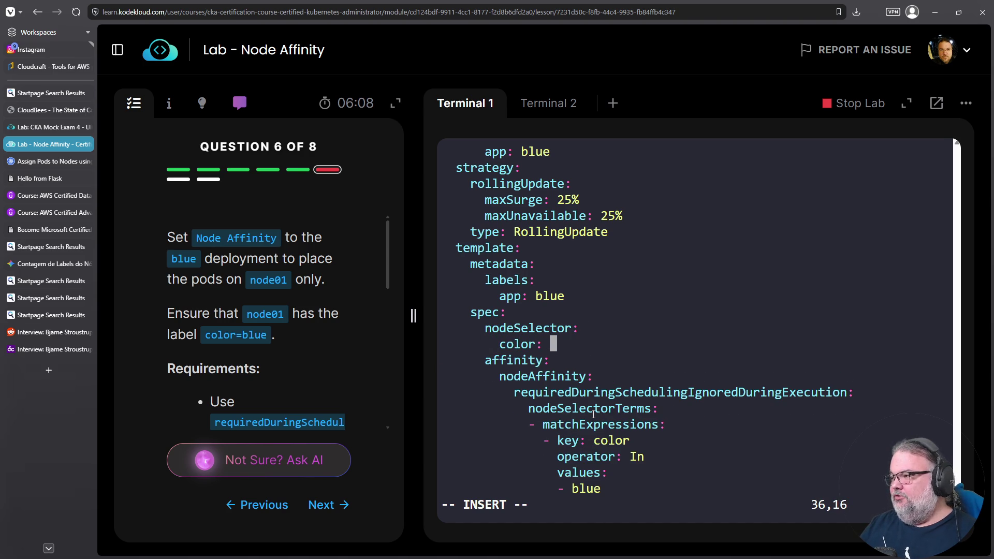
Select the nodeSelector and color: blue lines in visual mode.
key("Escape")
key("k")
key("0")
key("v")
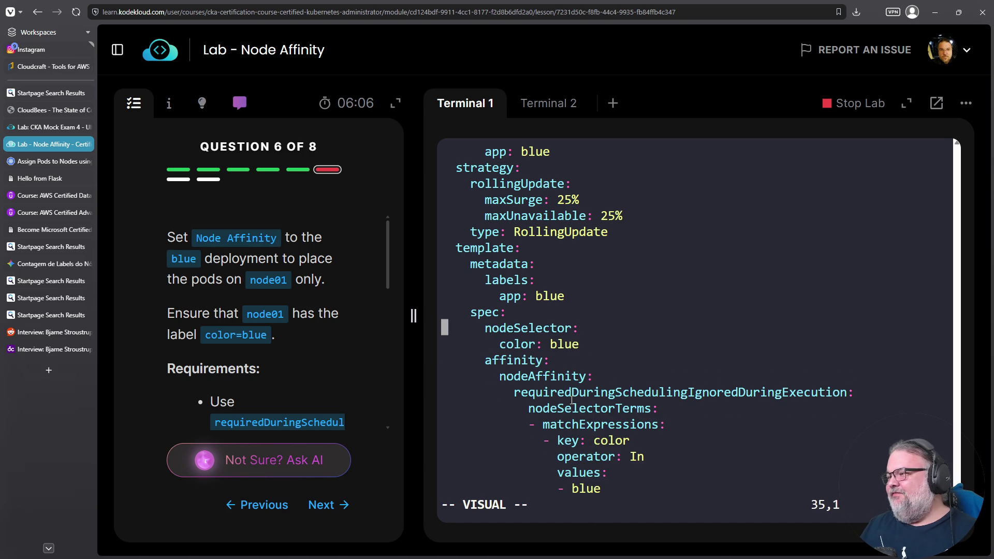
key("j")
key("dollar")
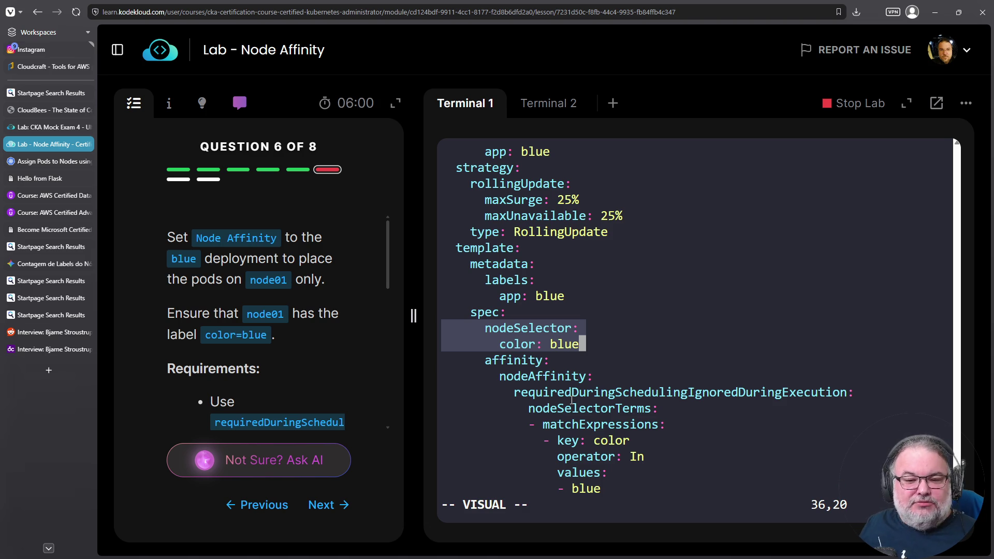
Delete the nodeSelector color: blue lines, leaving only the affinity rule.
key("d")
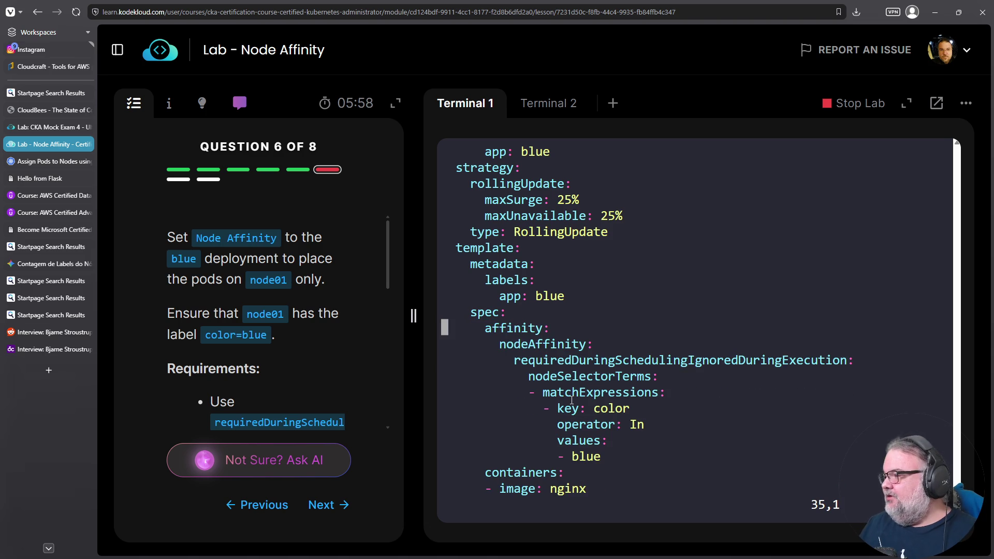
mouse_move(623, 461)
left_mouse_down()
mouse_move(445, 408)
mouse_move(442, 312)
mouse_move(430, 309)
left_mouse_up()
right_click(460, 320)
left_click(484, 328)
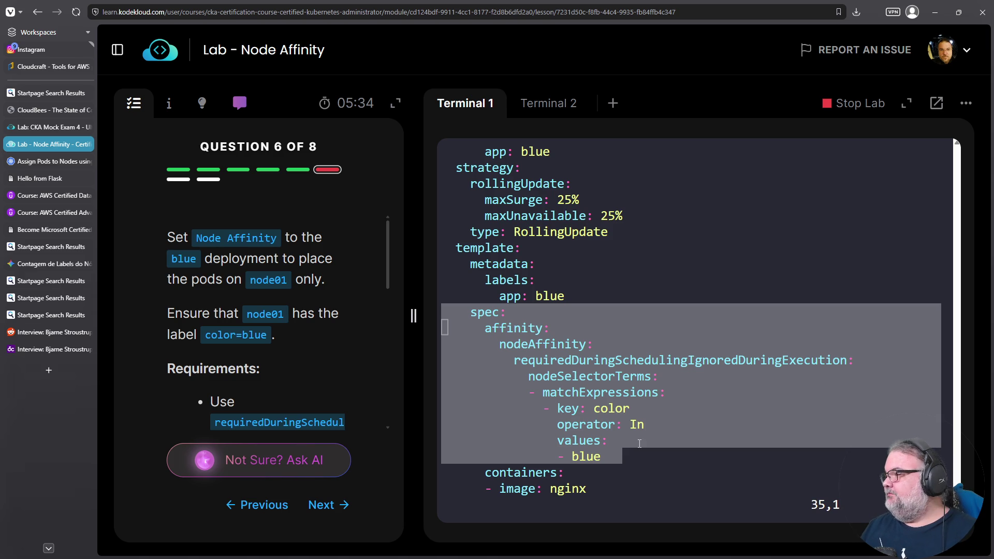
key("Escape")
Run the question 6 check again before saving.
scroll(327, 273, "down", 4)
left_click(314, 412)
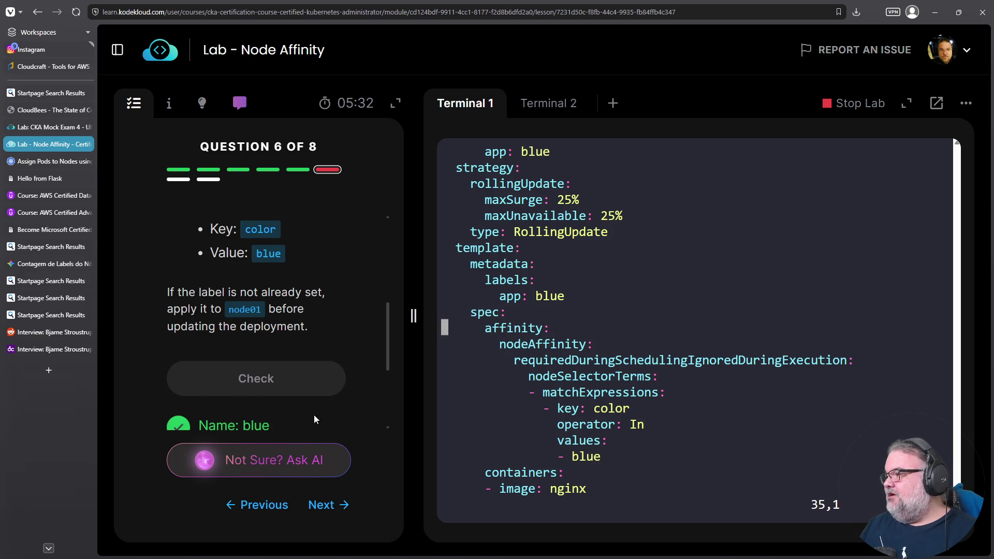
left_click(262, 277)
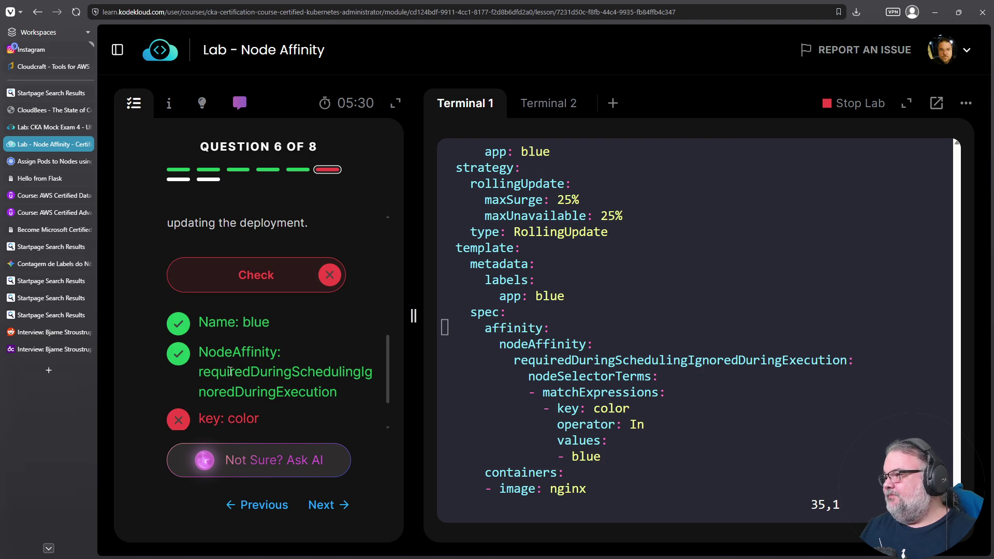
scroll(265, 329, "down", 2)
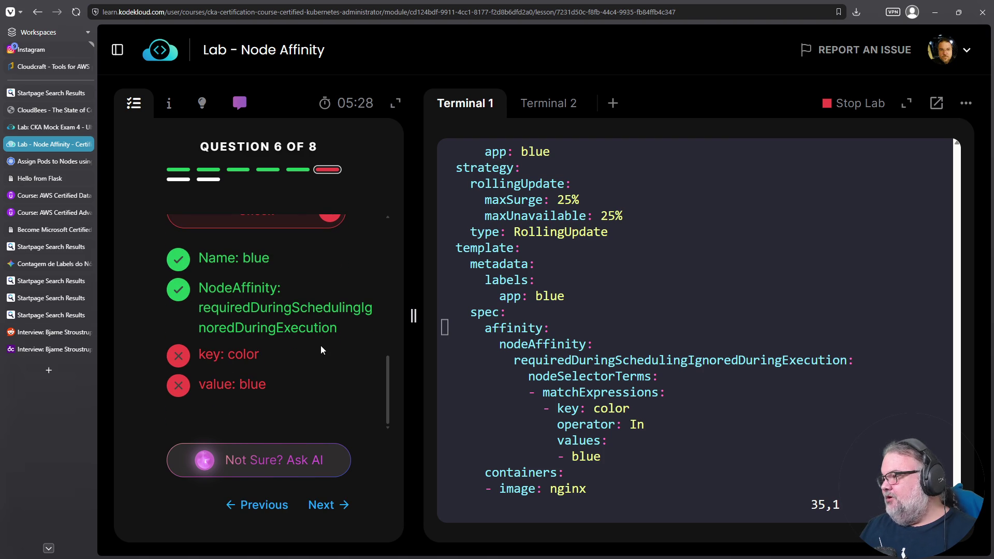
scroll(323, 356, "up", 1)
Save the deployment with :wq, confirm question 6 passes, then open the Assign Pods to Nodes docs.
left_click(702, 342)
type(":wq")
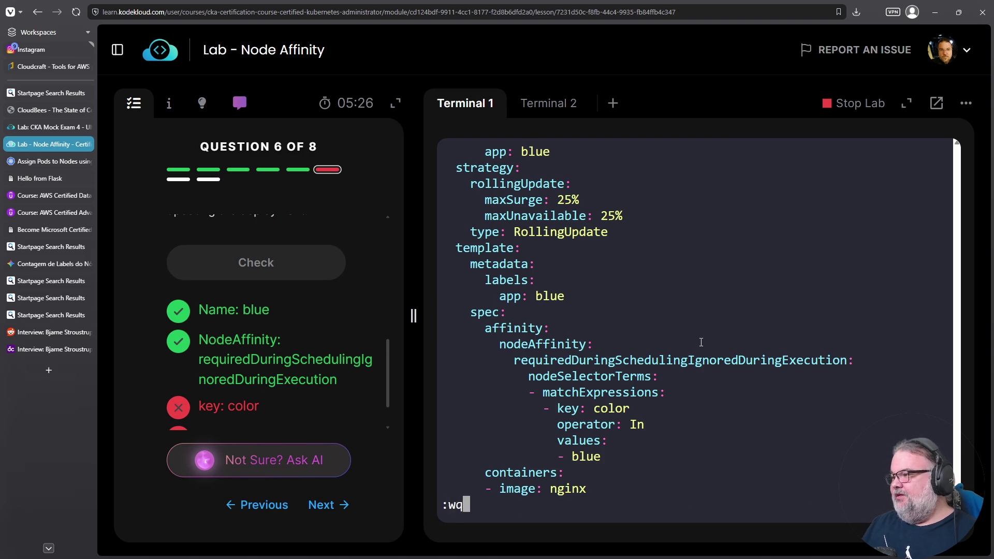
key("Return")
left_click(255, 261)
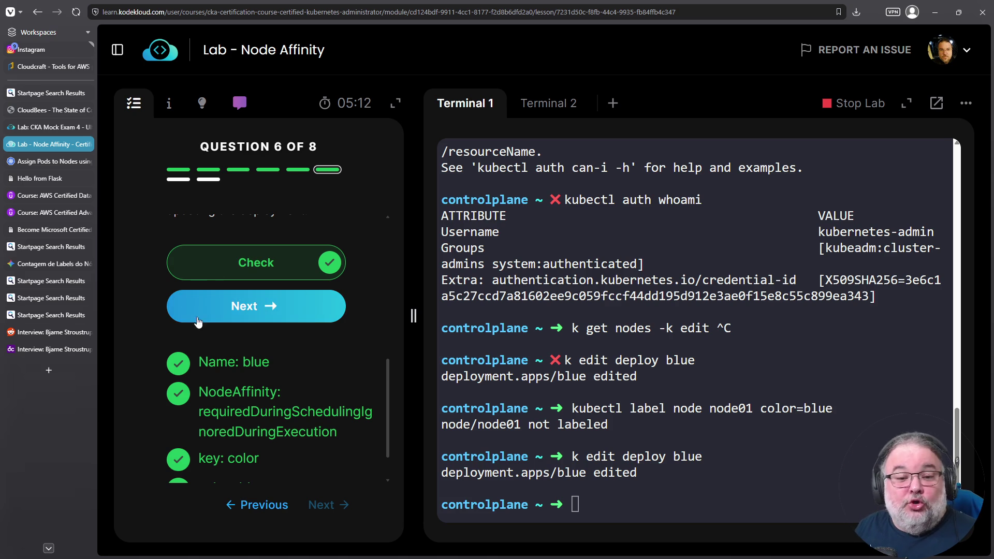
left_click(52, 161)
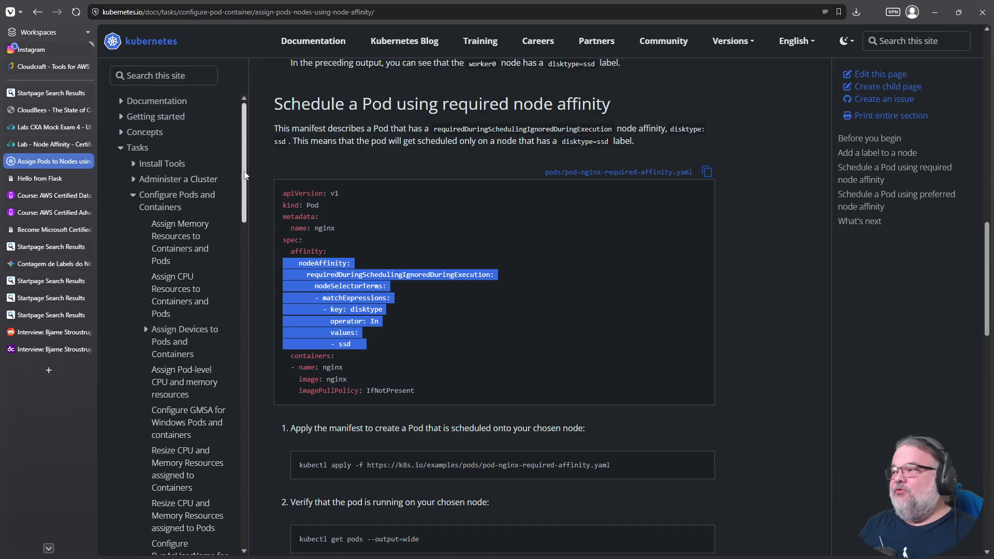
Search the Kubernetes docs for nodeselector and open Assigning Pods to Nodes.
left_click(166, 72)
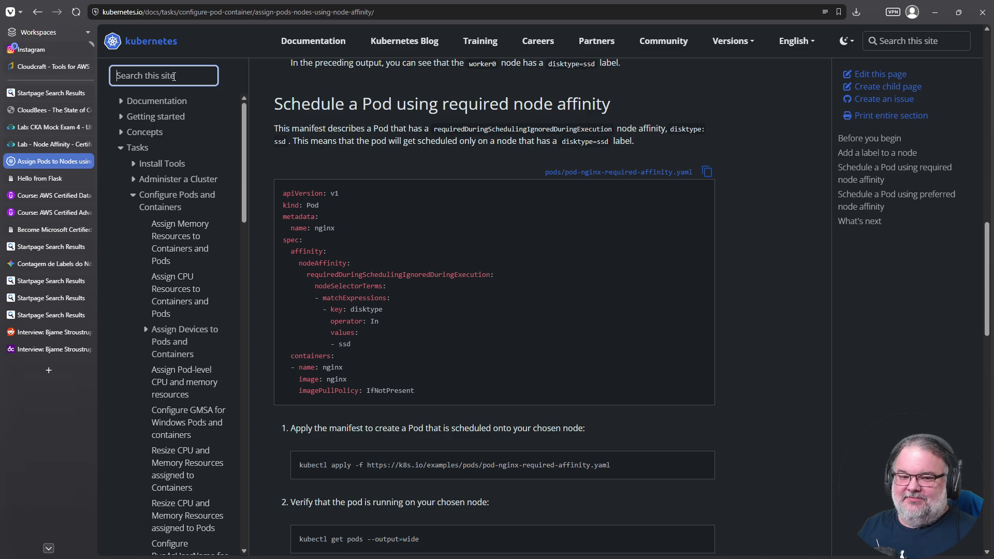
type("nodeselector")
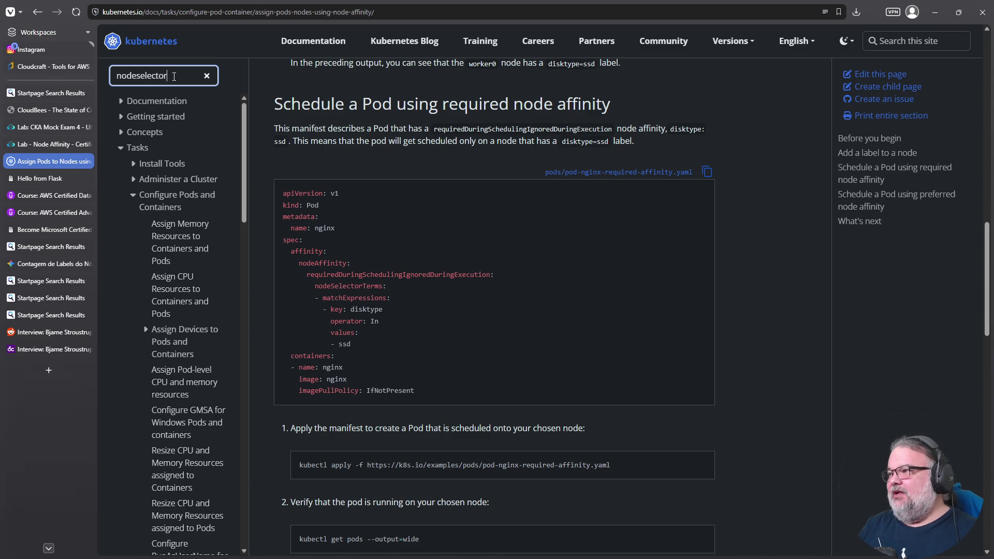
key("Return")
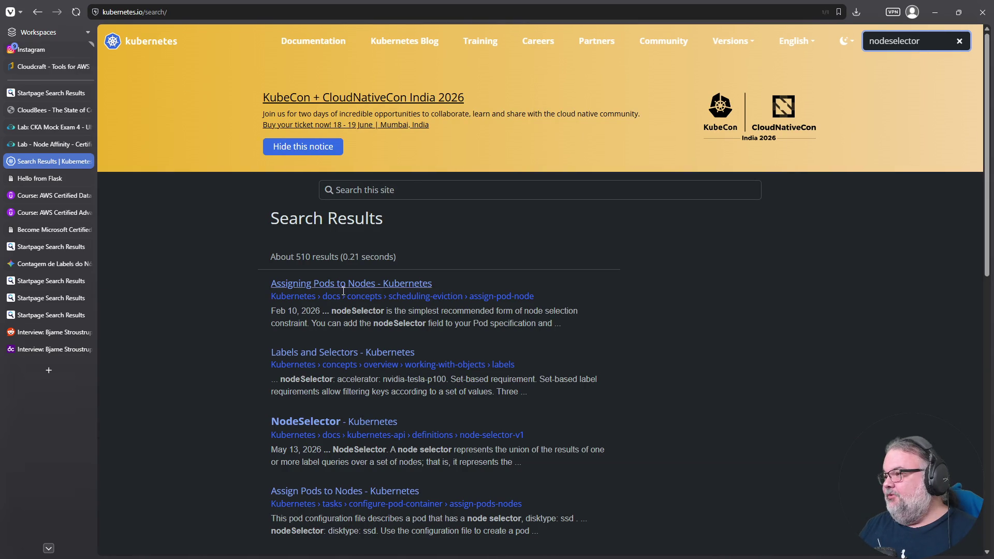
left_click(350, 285)
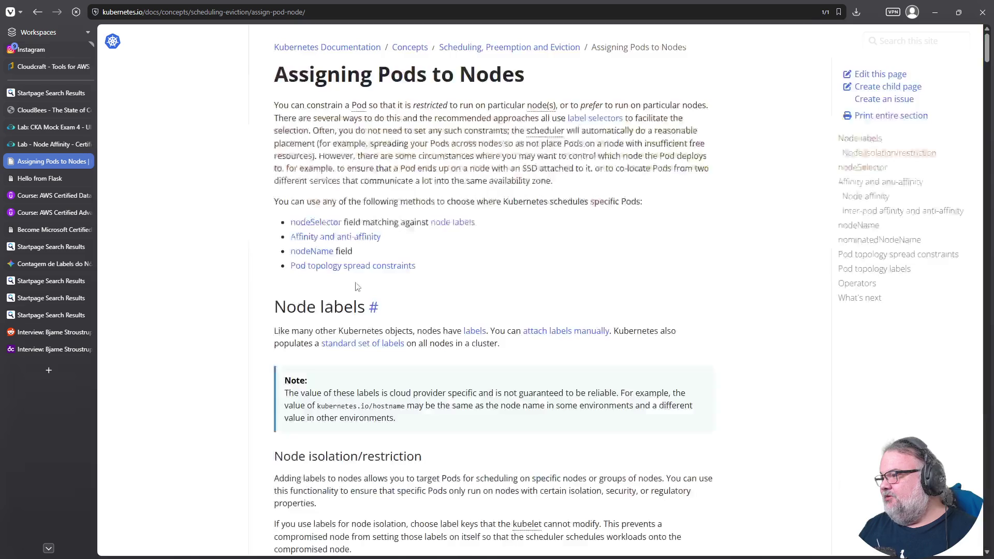
Find nodeselector on the page and jump to the nodeSelector section.
key("ctrl+f")
type("nodeselector")
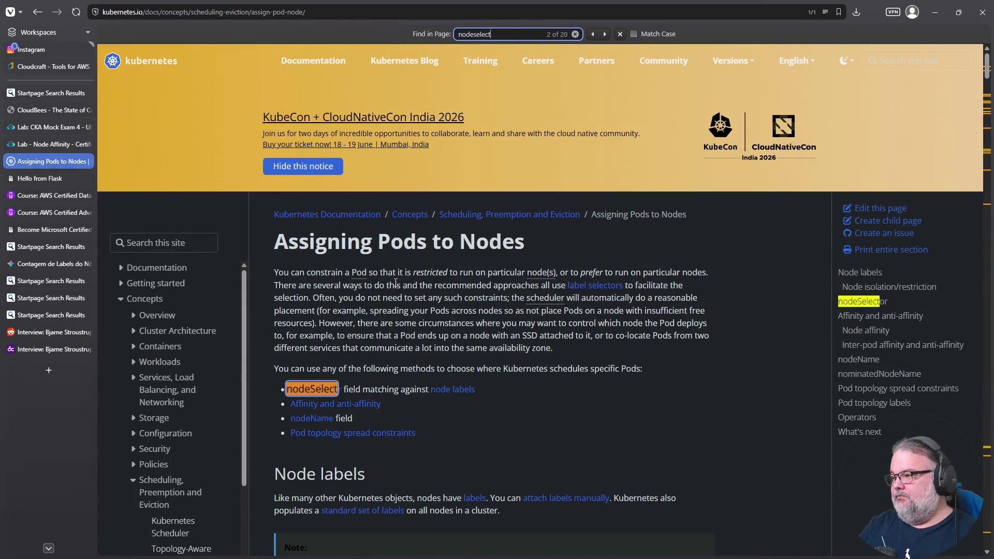
key("Return")
scroll(403, 283, "down", 10)
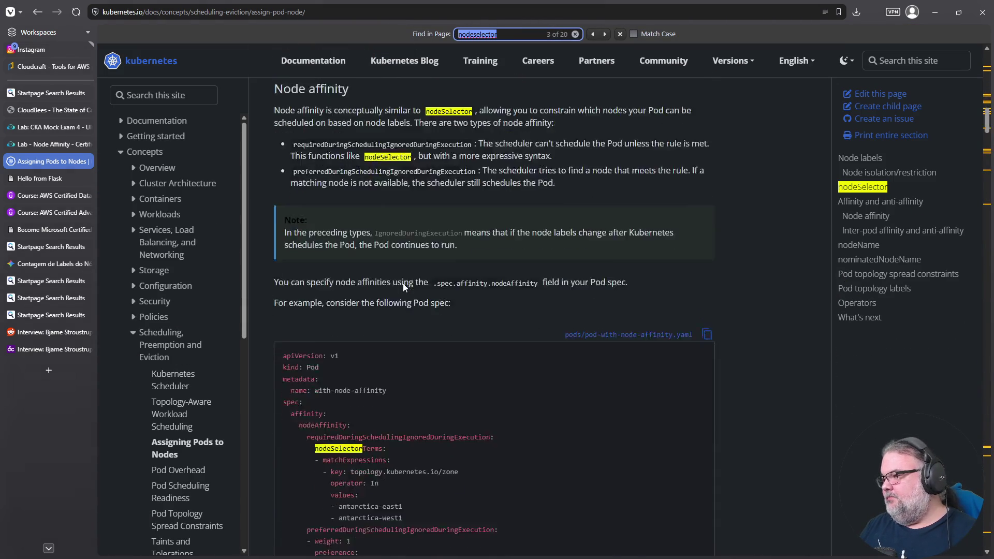
scroll(405, 250, "up", 1, "ctrl")
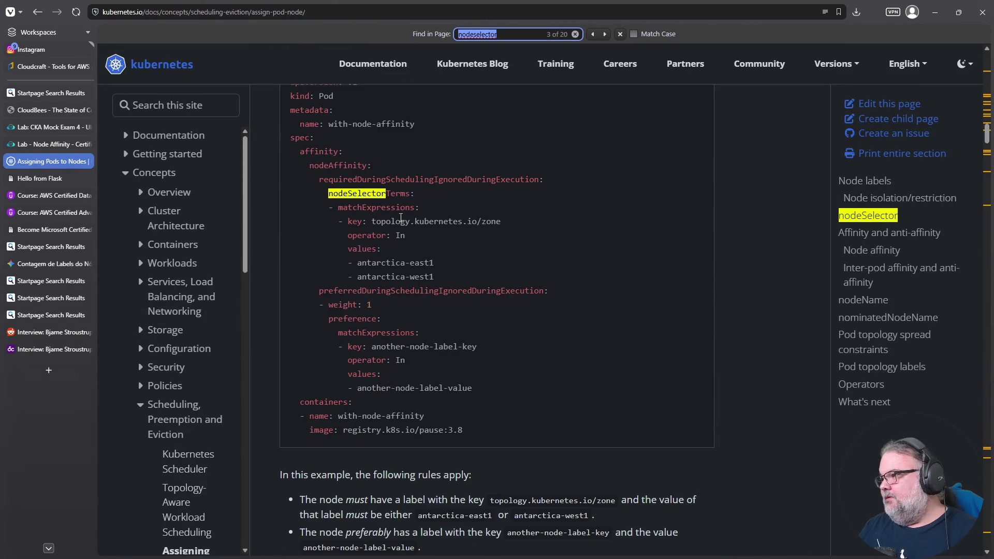
double_click(348, 197)
key("F2")
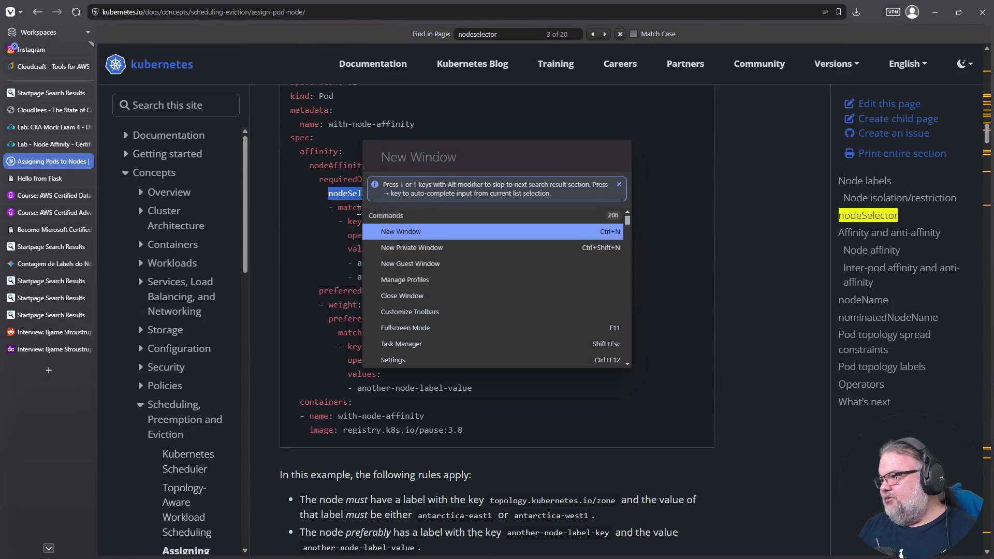
scroll(358, 231, "down", 6)
key("Escape")
left_click(626, 405)
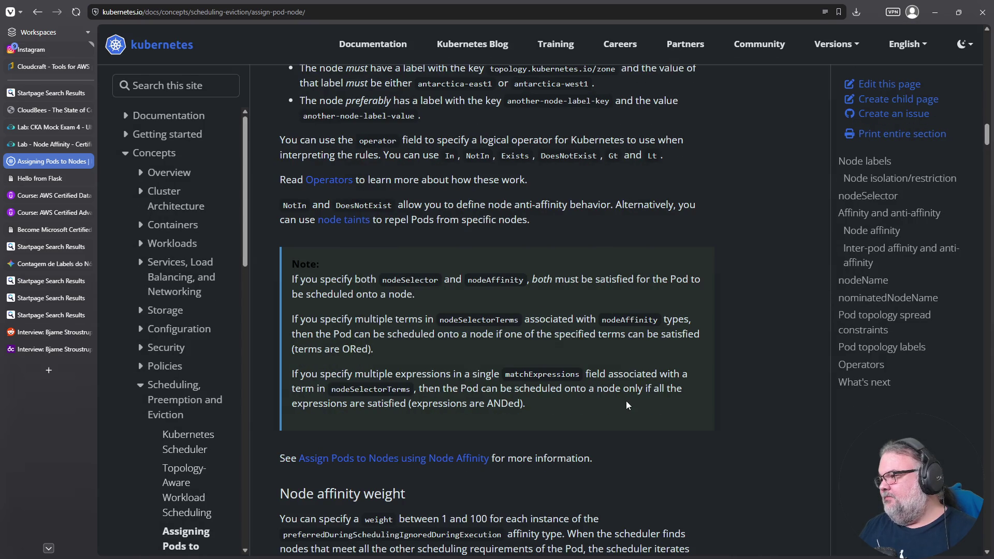
left_click(868, 196)
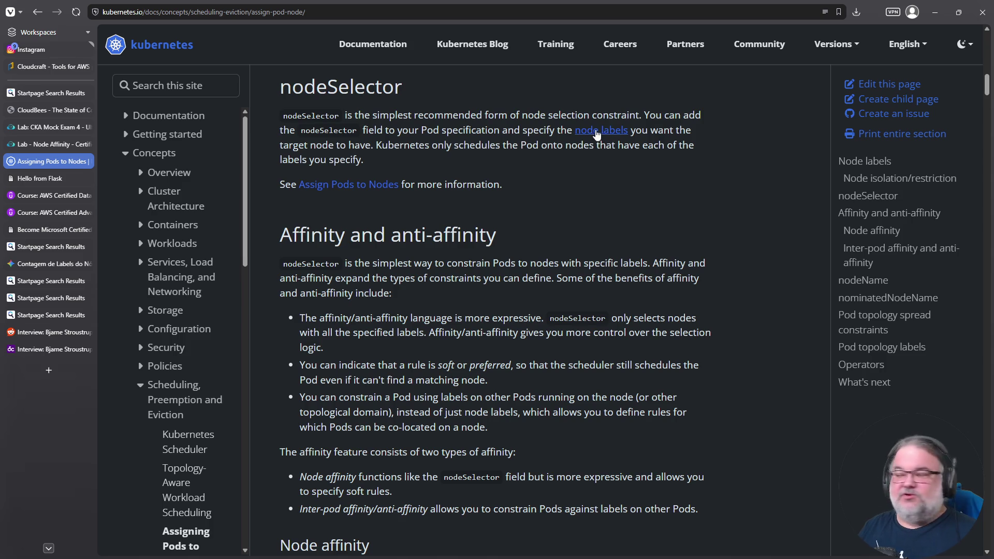
Find the nodeSelector disktype: ssd example on Assign Pods to Nodes, then return to the lab.
left_click(355, 186)
scroll(418, 333, "down", 8)
key("ctrl+f")
type("nodeselector")
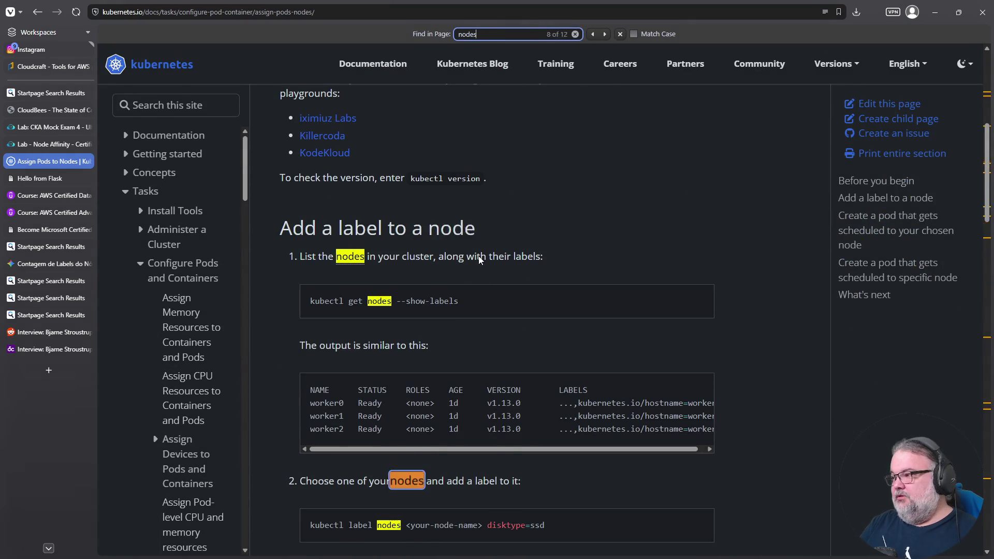
key("ctrl+plus")
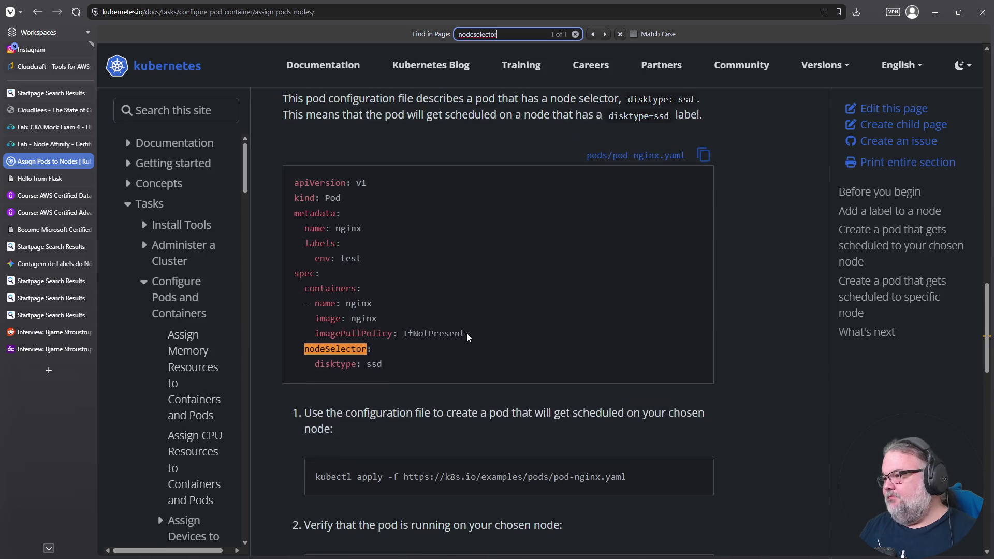
key("ctrl+plus")
key("ctrl+plus")
key("ctrl+plus")
scroll(449, 274, "up", 1)
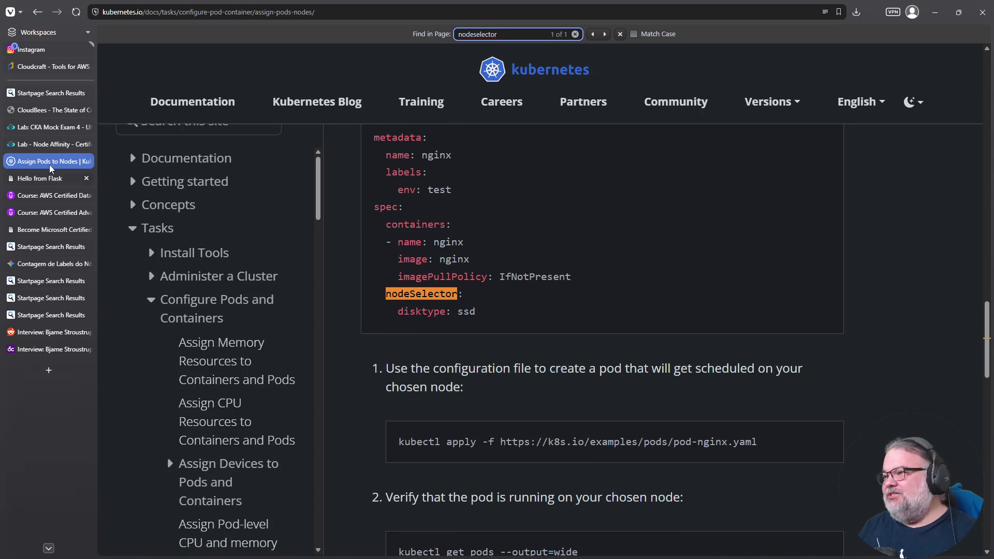
left_click(51, 145)
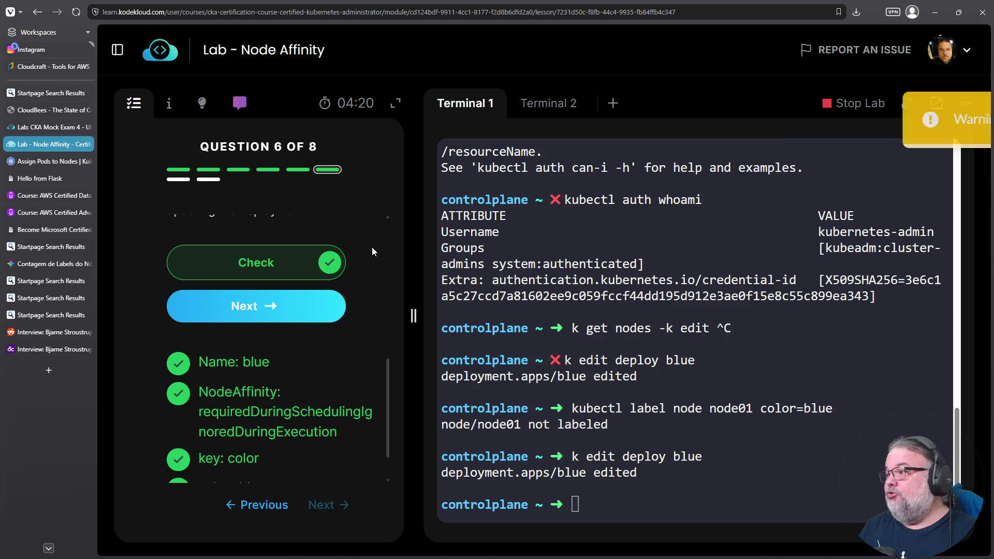
Answer node01 for question 7 and view question 8's red deployment checklist.
left_click(342, 312)
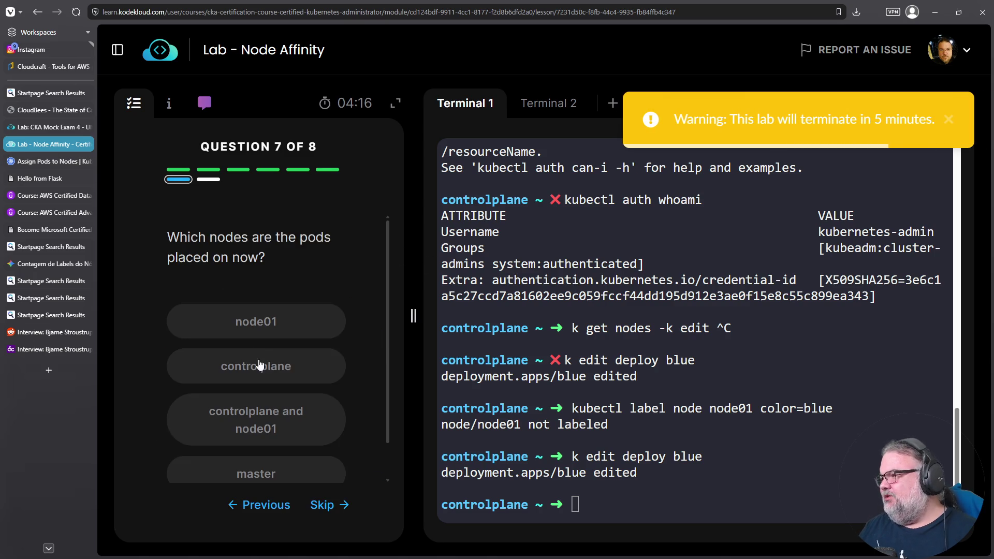
scroll(259, 363, "down", 1)
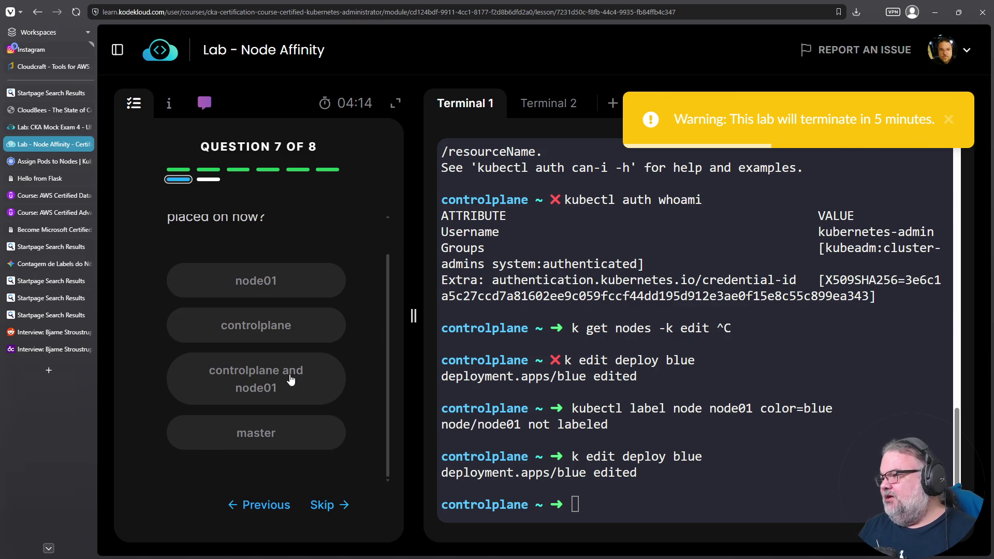
left_click(266, 289)
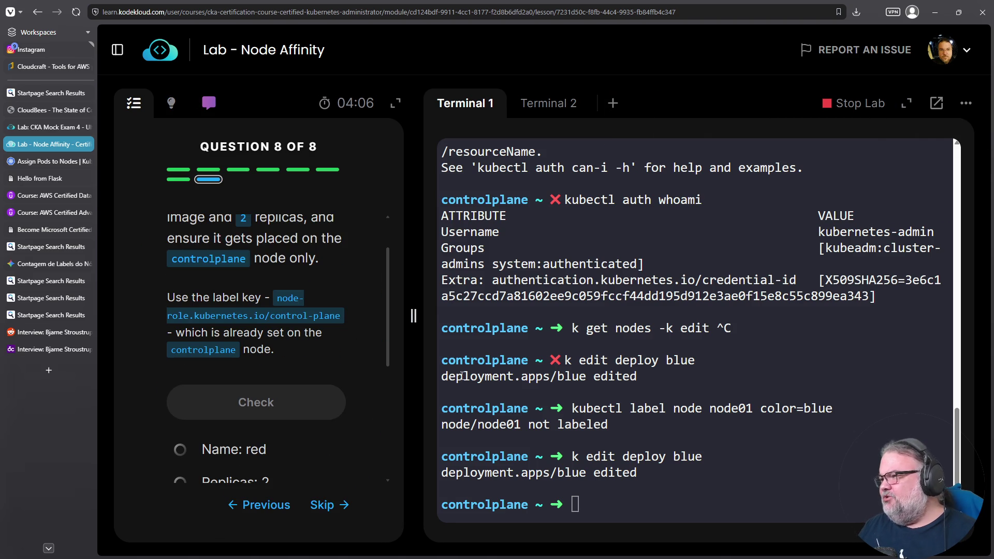
scroll(274, 332, "down", 3)
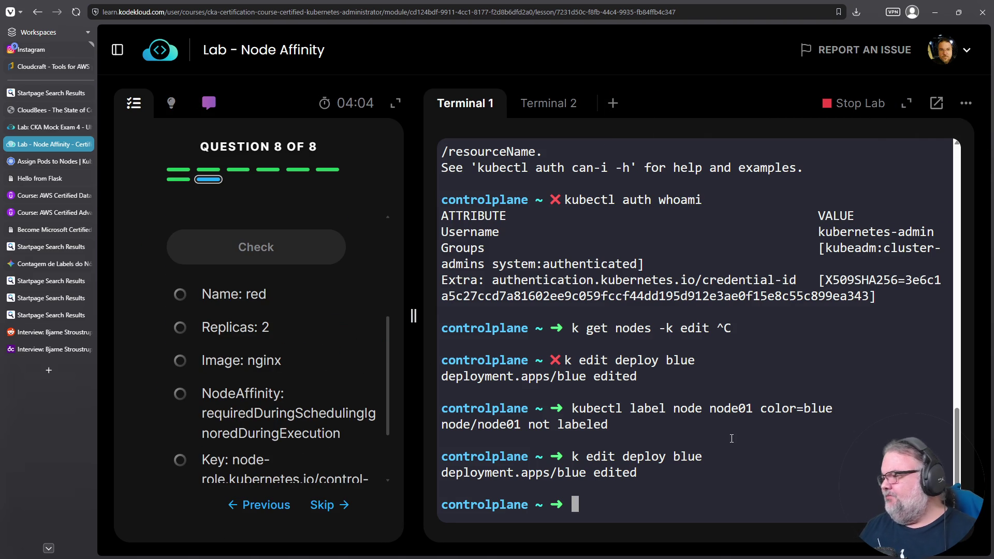
List pods with k get pods and open a blue pod using k edit pod.
type("k get pods")
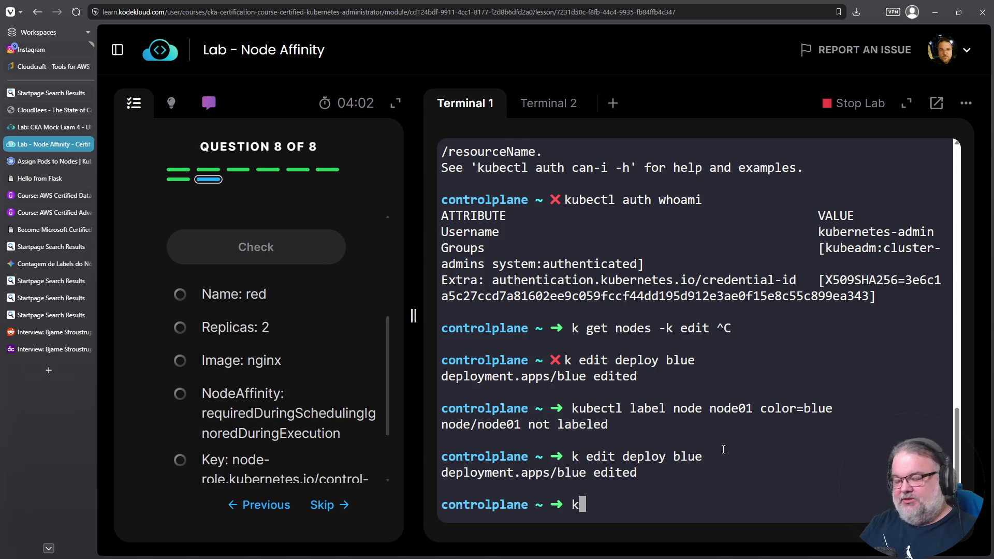
key("Return")
type("k edit pod")
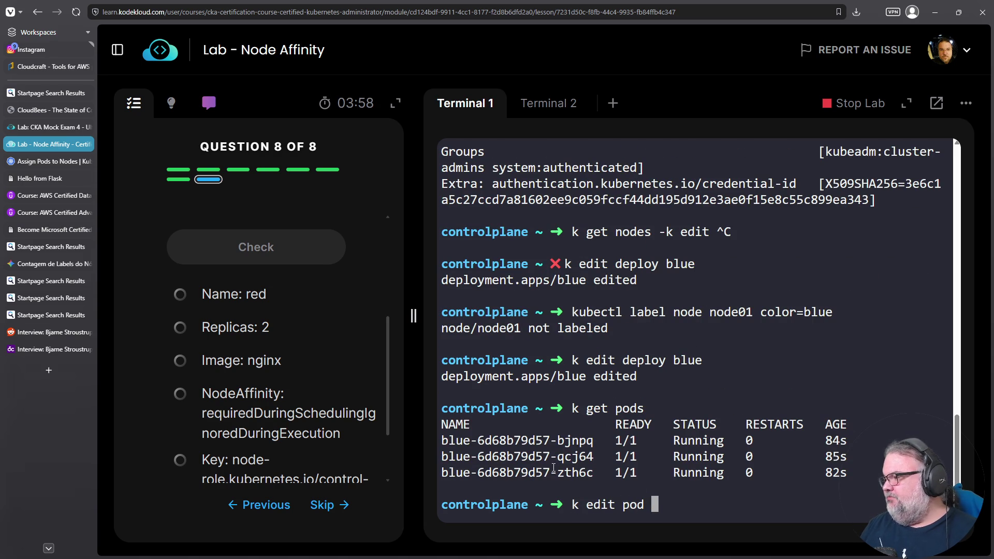
double_click(587, 471)
right_click(586, 472)
left_click(626, 256)
right_click(627, 256)
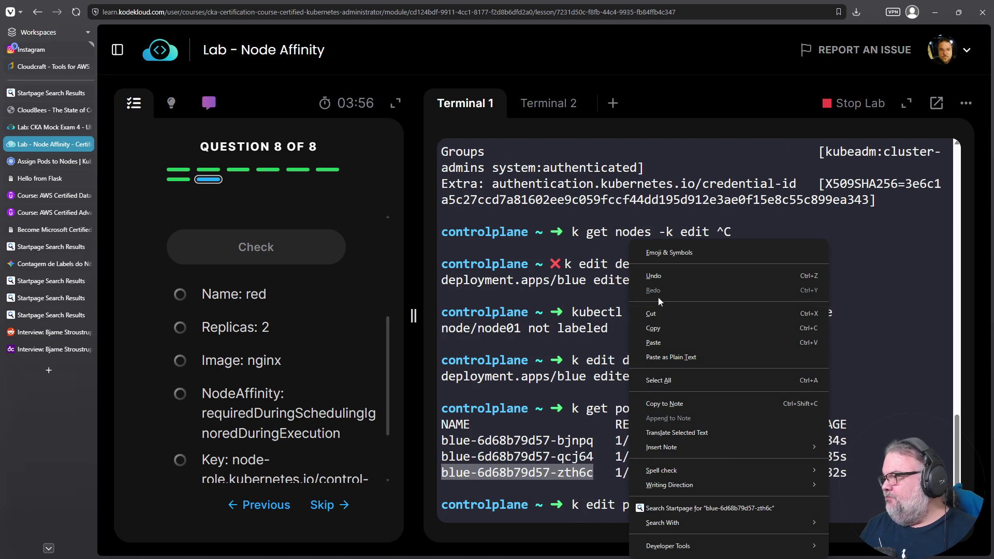
left_click(660, 337)
key("Return")
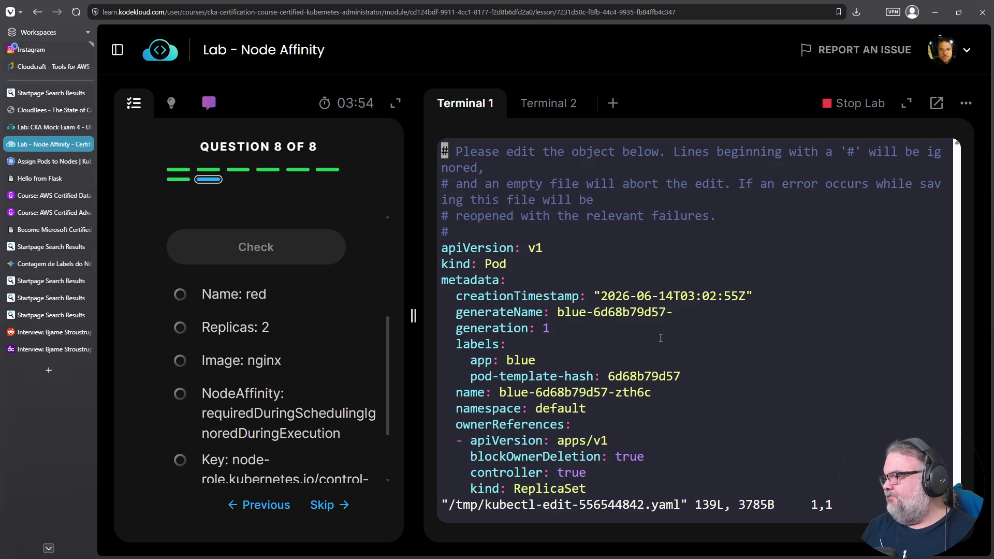
Search the pod YAML for /nodeName and highlight its node01 line.
key("Down")
key("Page_Down")
type("/")
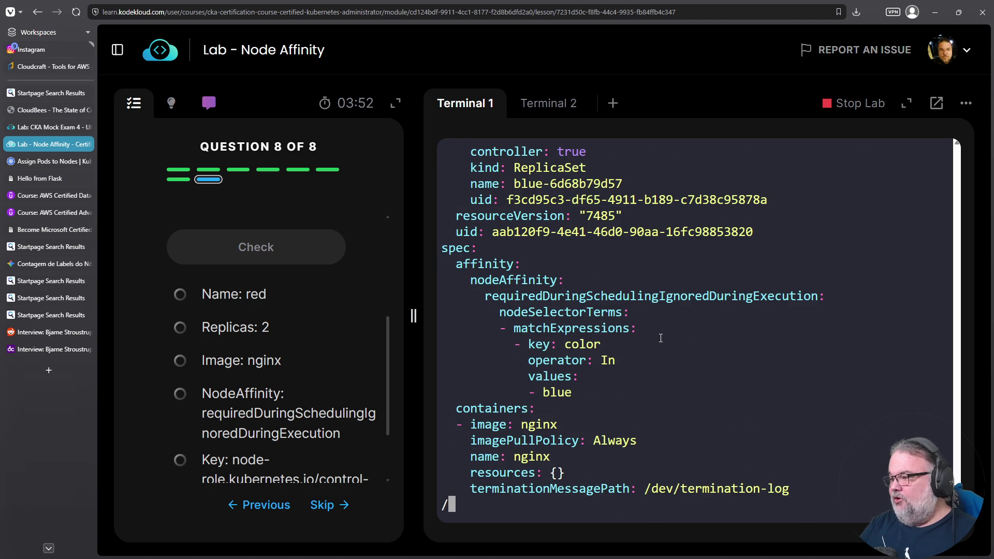
type("nodeName")
key("Return")
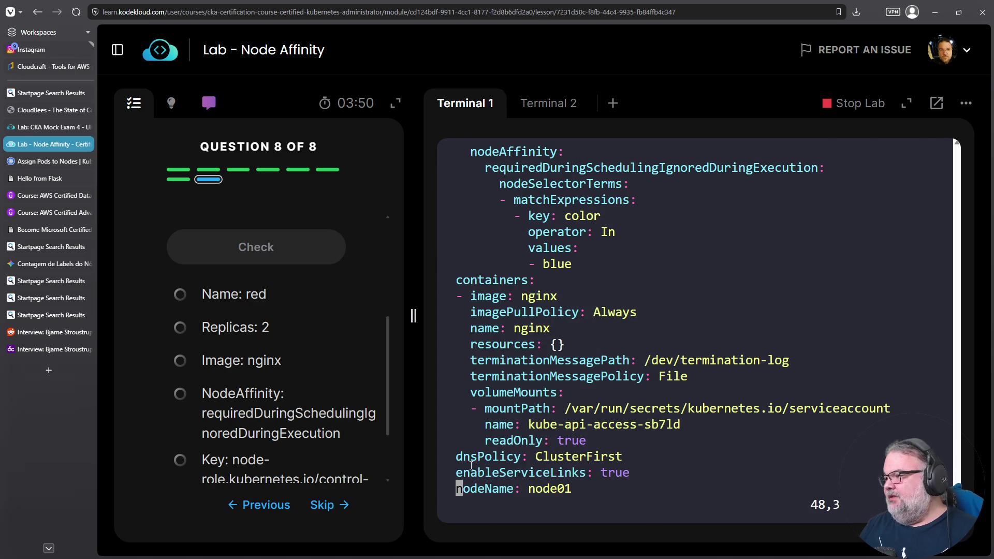
triple_click(499, 492)
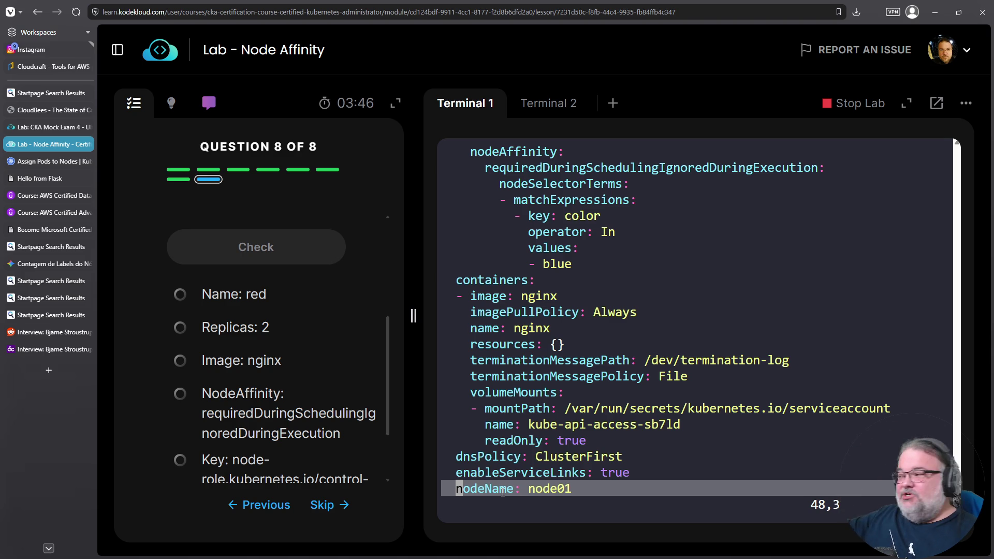
key("Down")
key("Down")
key("Down")
Confirm the blue pod's nodeName is node01, then open a new browser tab.
key("Up")
key("Up")
key("Up")
key("Up")
key("Up")
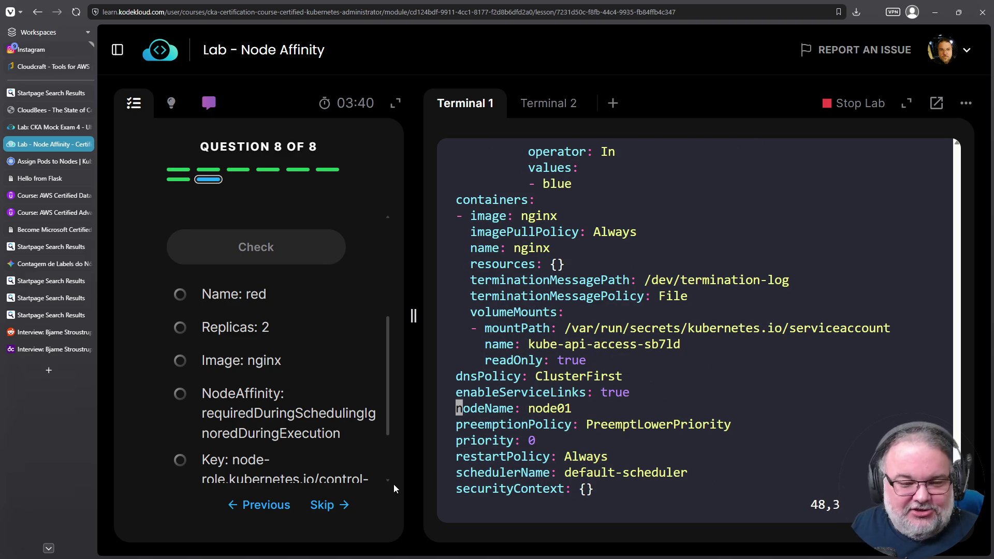
triple_click(481, 408)
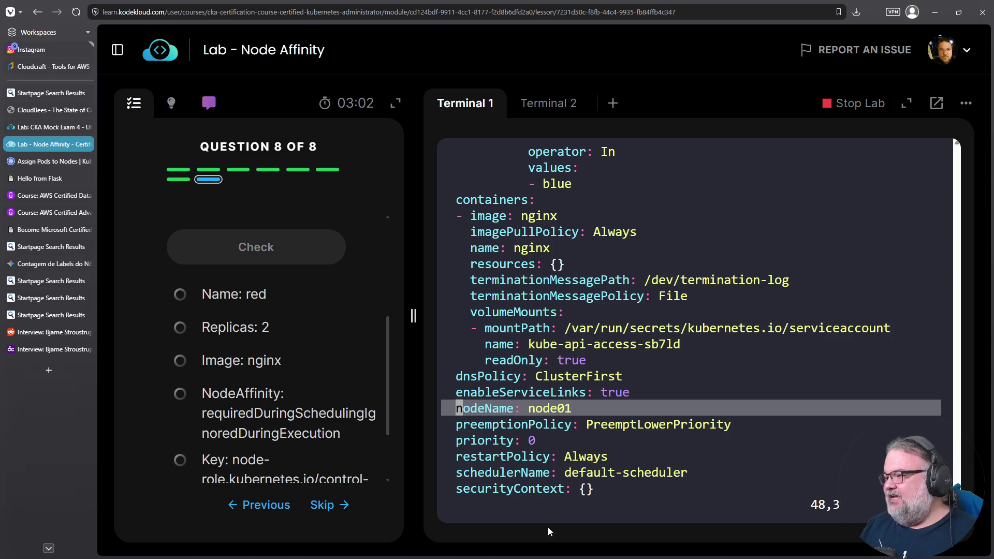
double_click(541, 409)
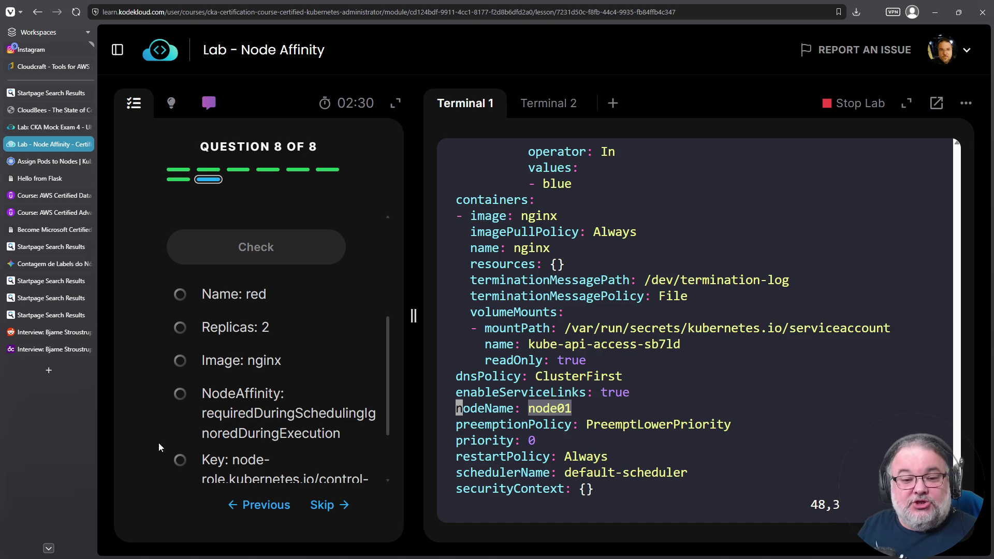
left_click(45, 373)
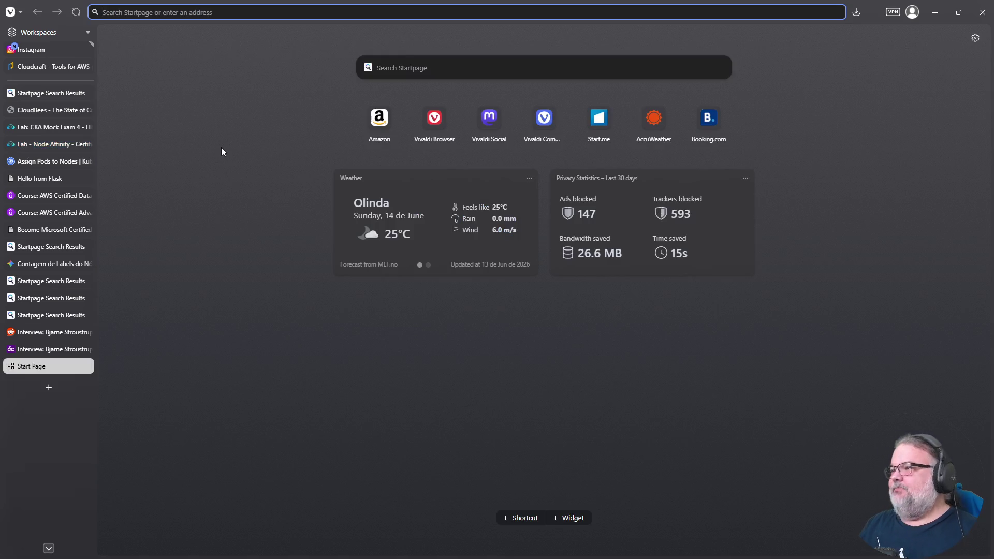
Run a Google search for AWS firewall from the address bar.
left_click(302, 10)
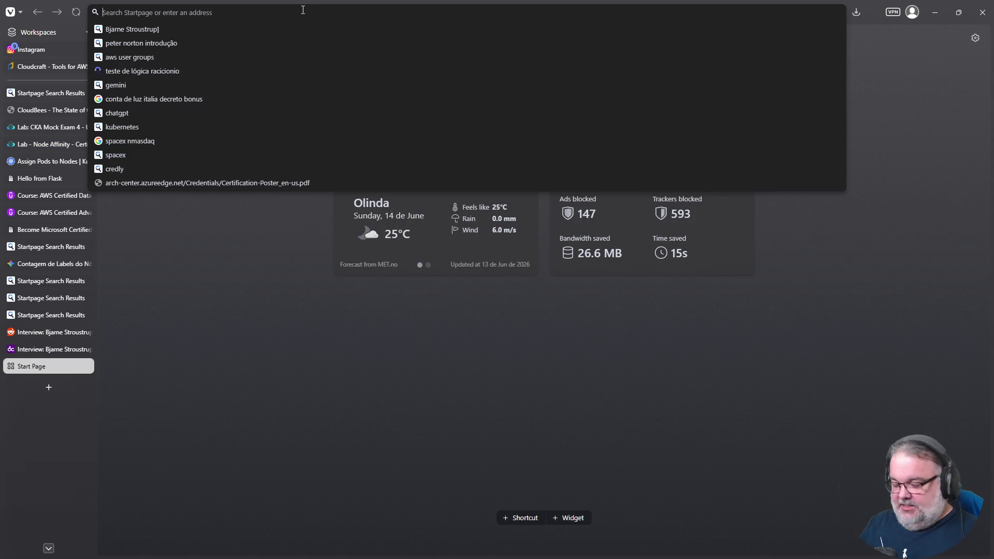
type("gaws firewall")
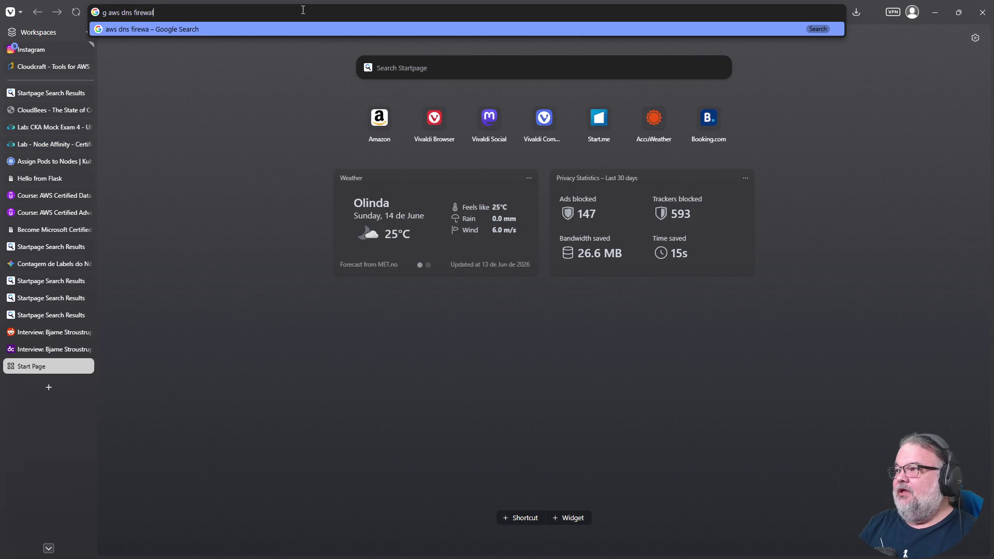
key("Return")
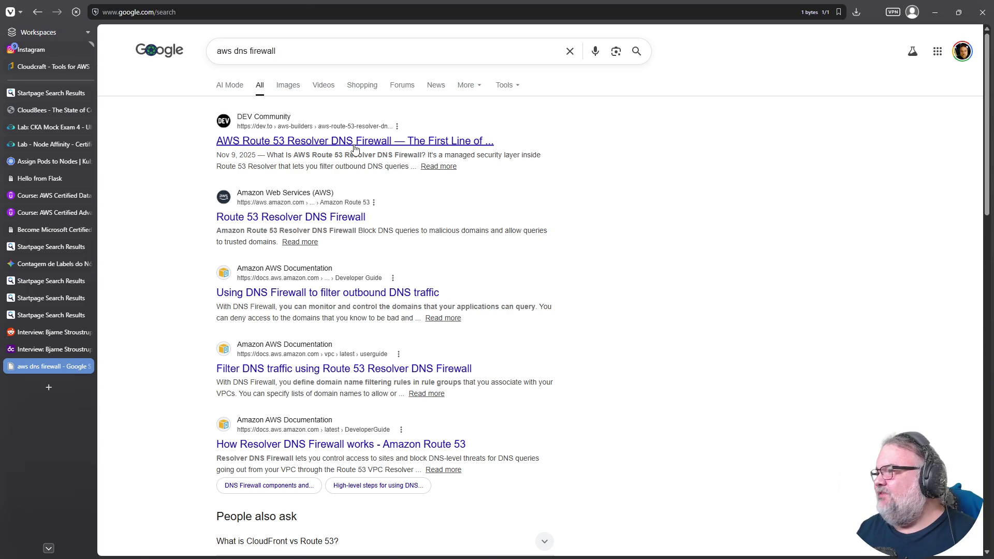
Refine the search with 'documentations', open How Resolver DNS Firewall works, and dismiss the cookie notice.
left_click(336, 58)
type("d")
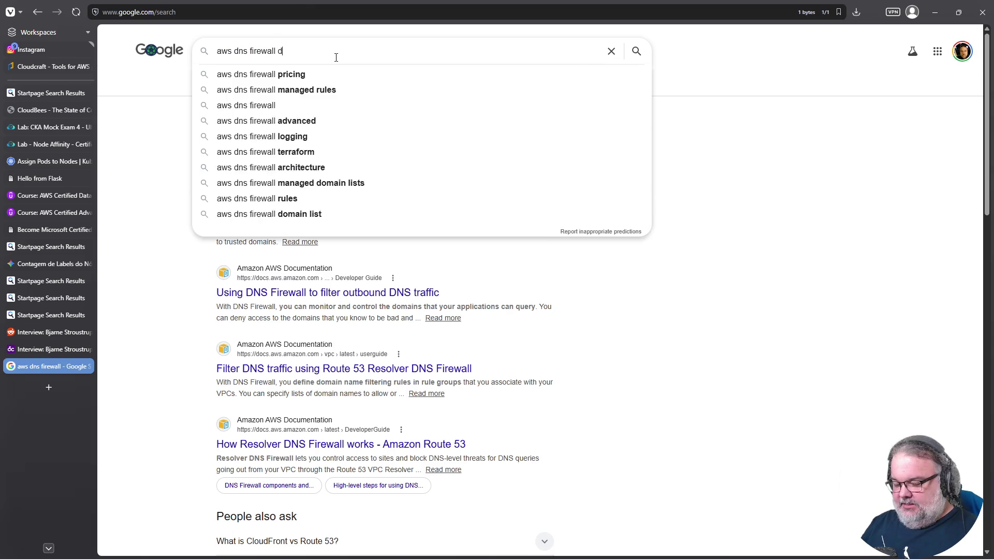
type("ocumentations")
key("Return")
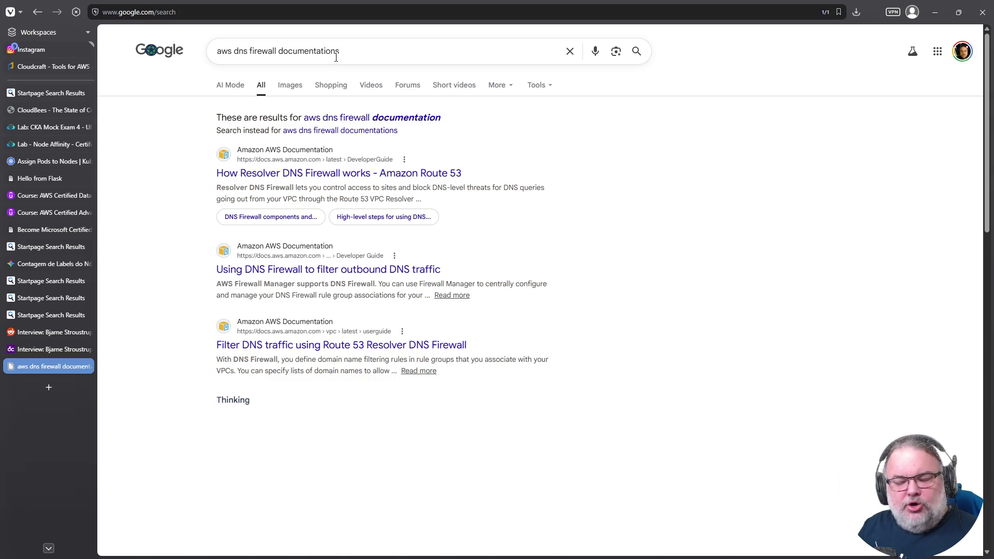
left_click(378, 170)
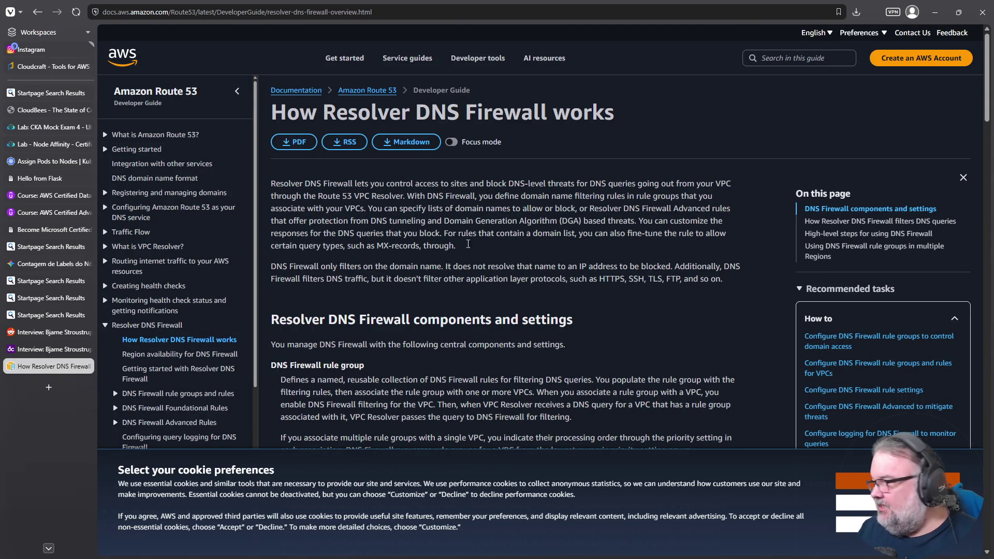
left_click(859, 481)
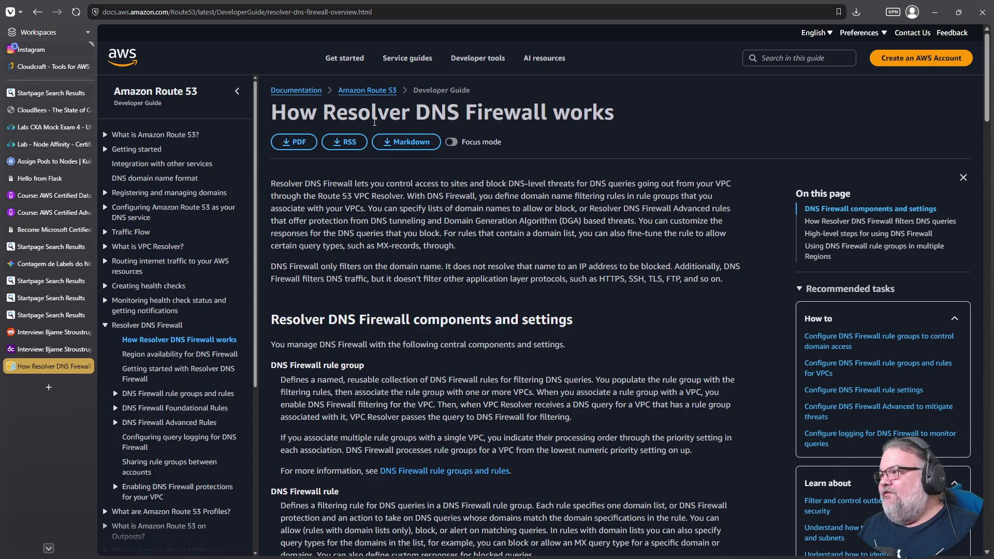
Scroll to the DNS Firewall components and highlight the rule group heading.
scroll(485, 229, "down", 4)
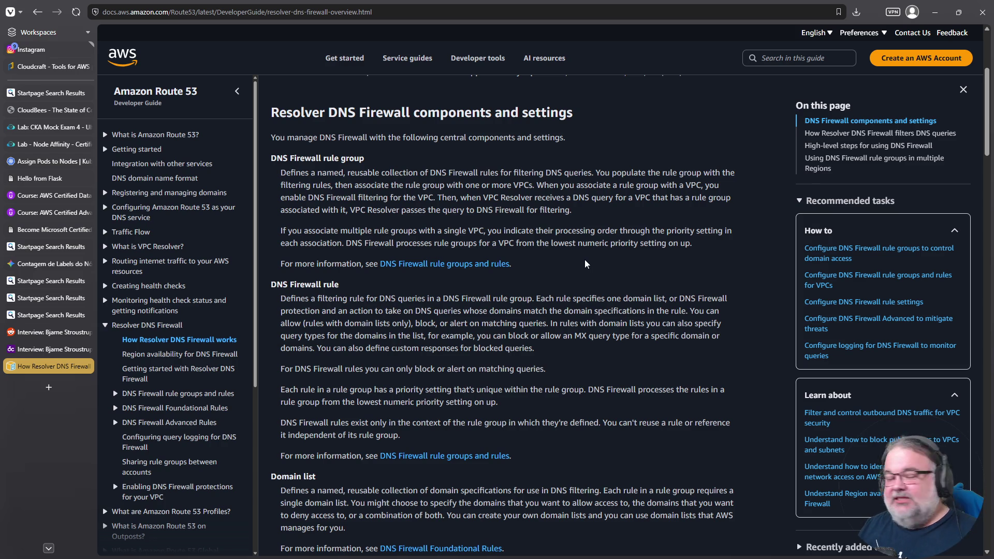
triple_click(303, 157)
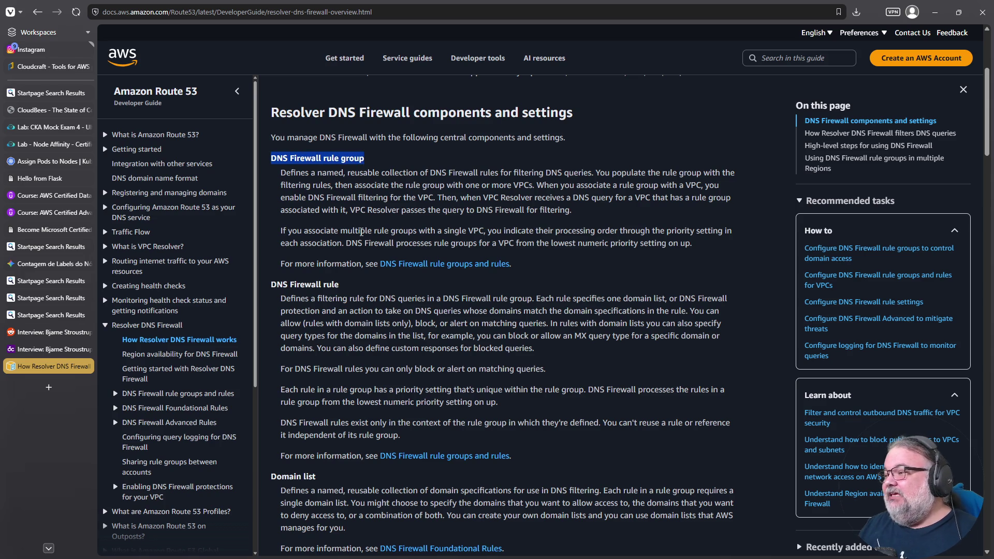
scroll(361, 231, "down", 4)
scroll(449, 298, "down", 3)
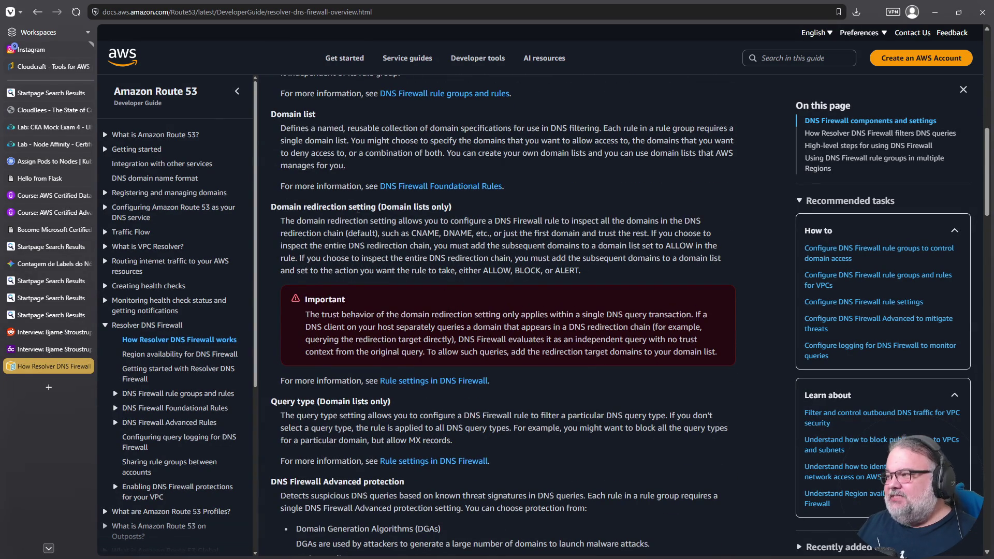
Highlight the Domain lists heading and definition, then zoom the page in for readability.
left_click_drag(386, 208, 439, 207)
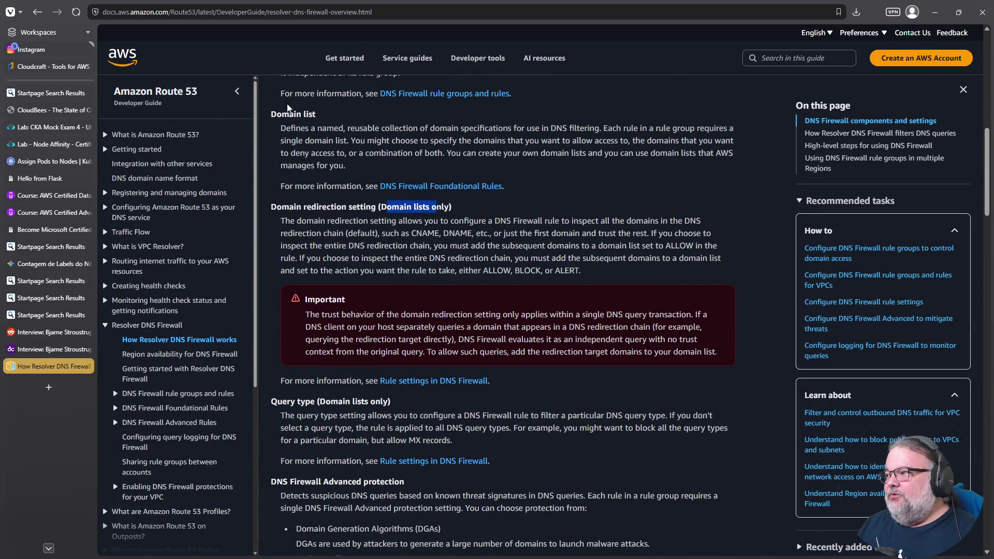
left_click(281, 116)
left_click_drag(281, 115, 382, 187)
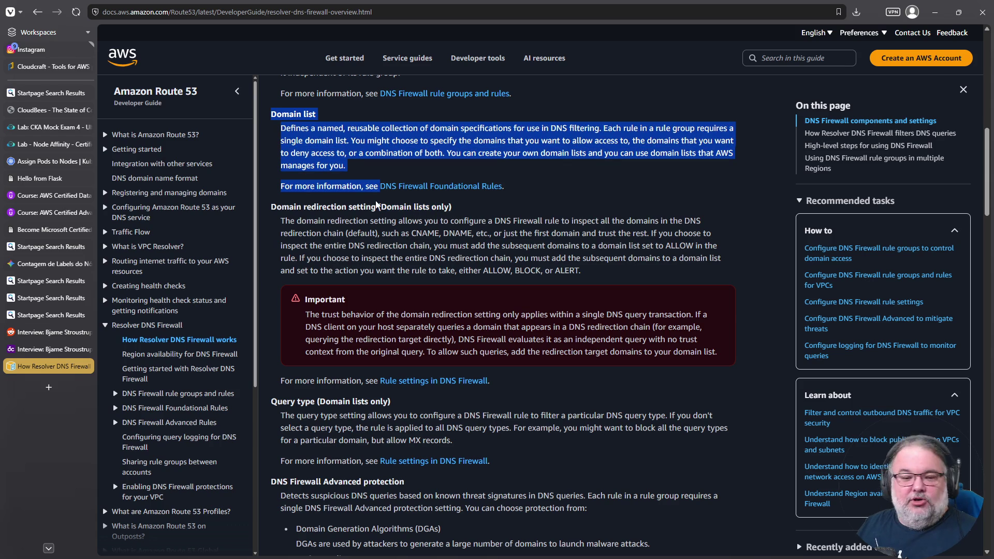
scroll(340, 203, "down", 1)
left_click_drag(269, 170, 411, 173)
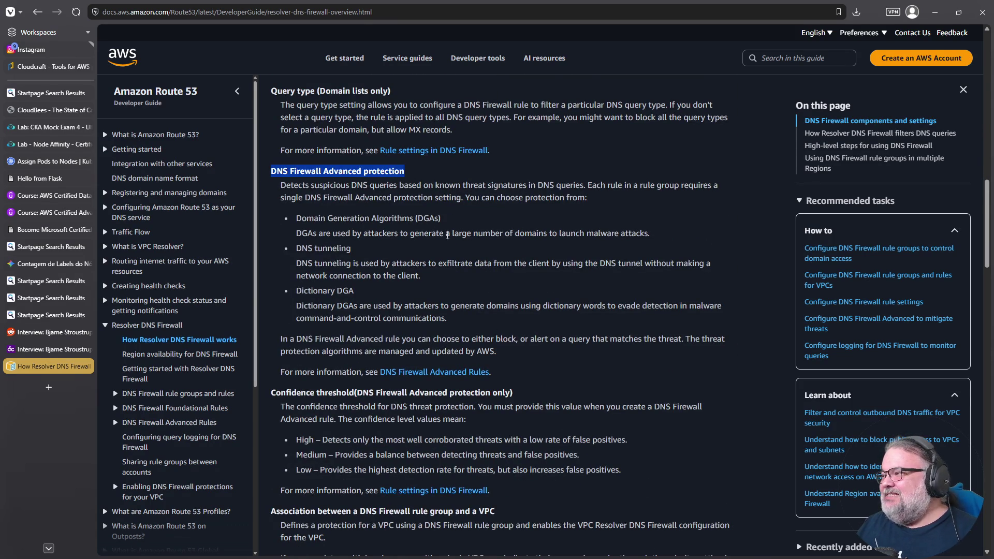
key("ctrl+plus")
key("ctrl+plus")
key("ctrl+plus")
scroll(443, 209, "down", 3)
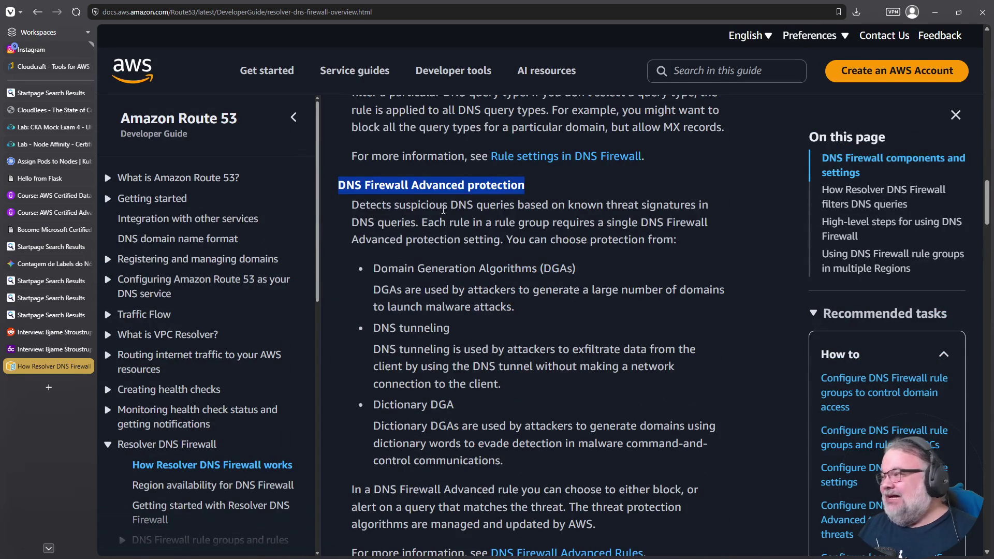
scroll(439, 210, "up", 1)
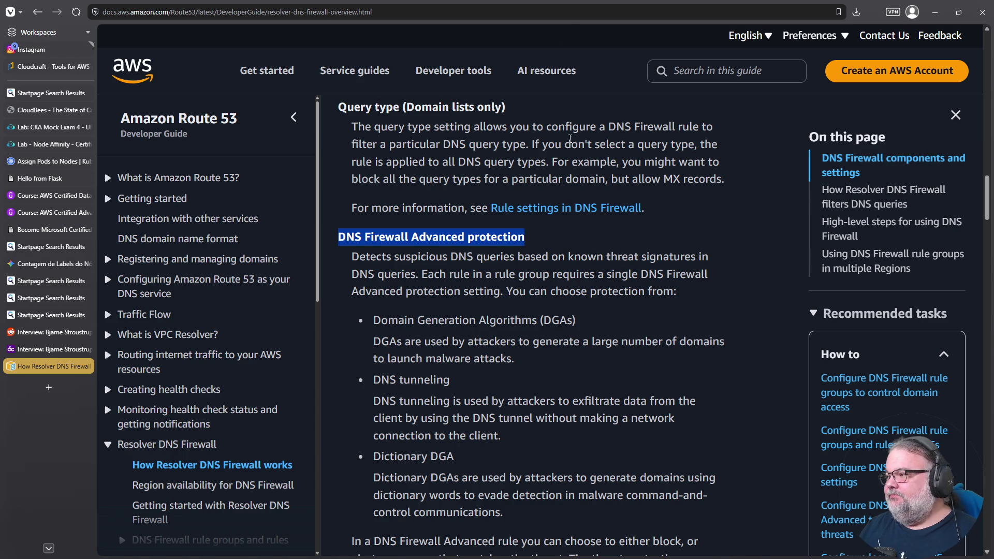
scroll(586, 176, "down", 2)
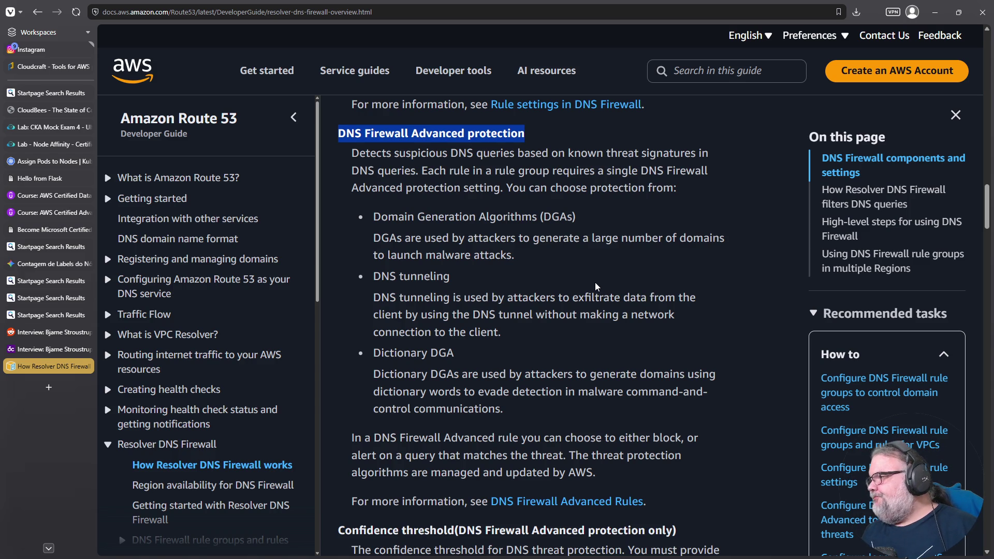
scroll(595, 283, "down", 4)
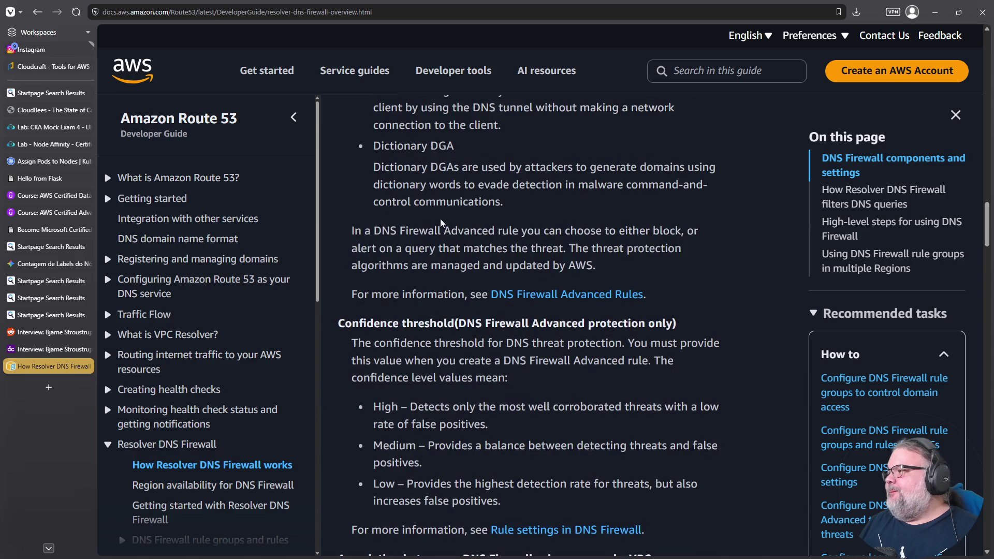
left_click_drag(381, 232, 675, 231)
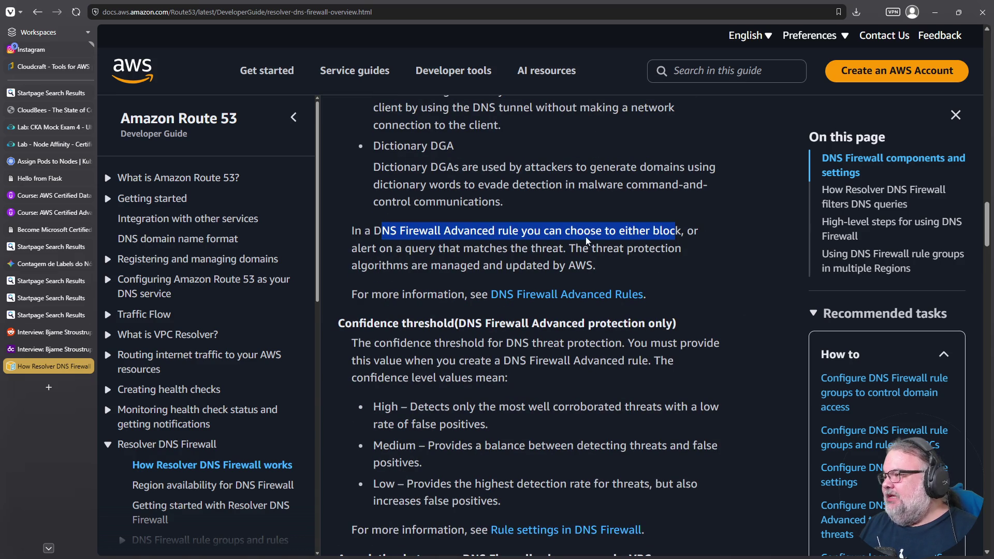
triple_click(472, 246)
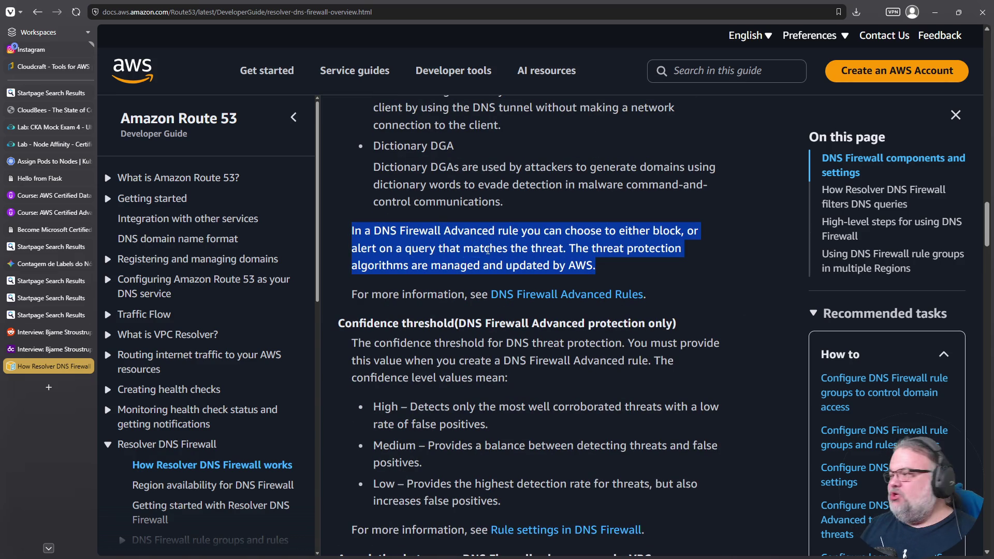
scroll(486, 249, "down", 5)
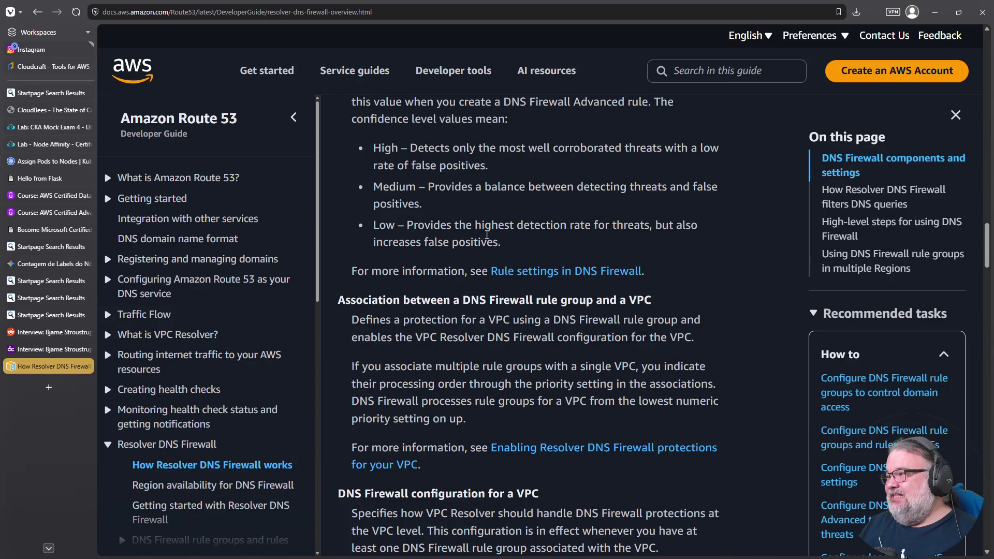
scroll(490, 213, "up", 1)
mouse_move(337, 121)
left_mouse_down()
mouse_move(493, 129)
mouse_move(448, 122)
left_mouse_up()
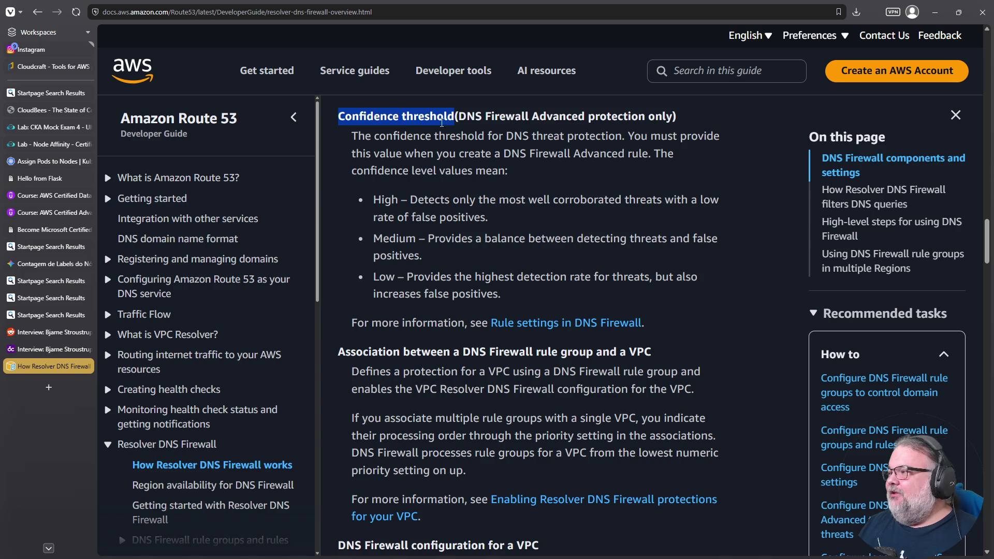
left_click_drag(454, 119, 322, 117)
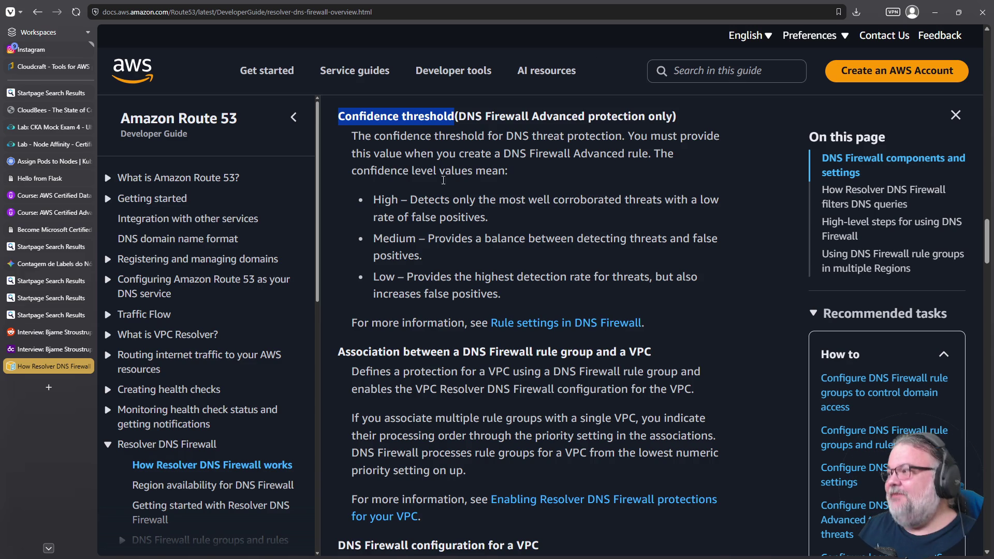
double_click(375, 244)
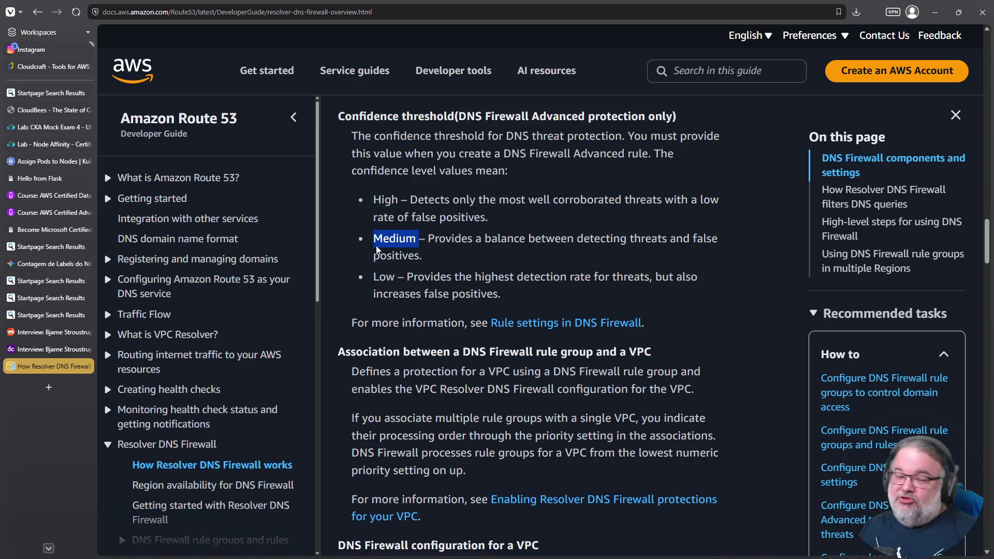
left_click(380, 273)
double_click(380, 274)
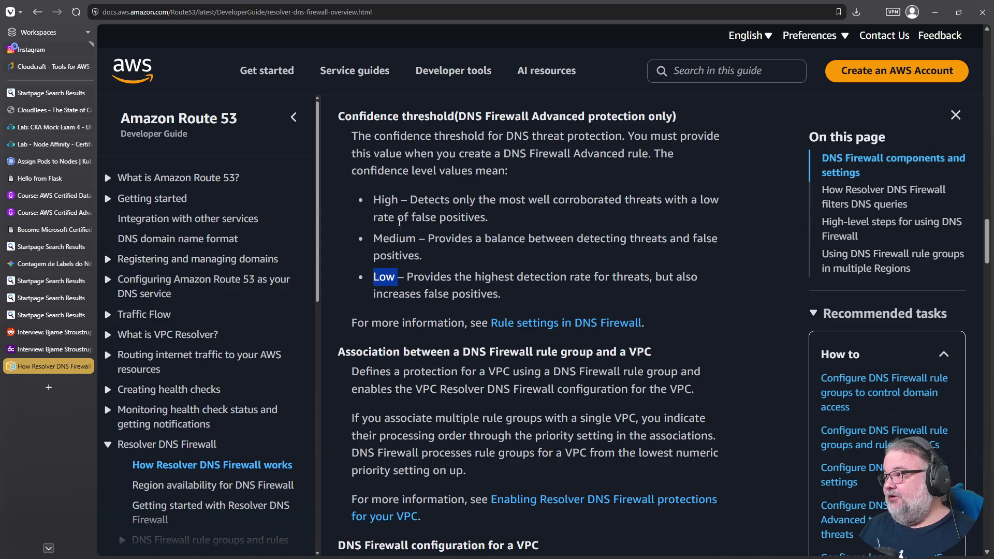
double_click(396, 202)
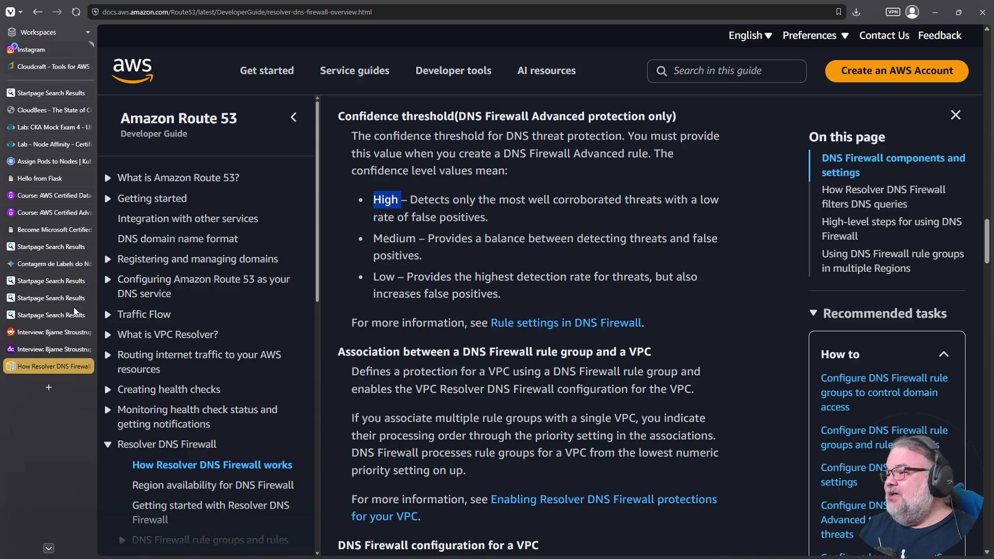
left_click(49, 387)
Search Google for 'anatel bloqueia github' and open the article on bypassing the GitHub block.
left_click(299, 21)
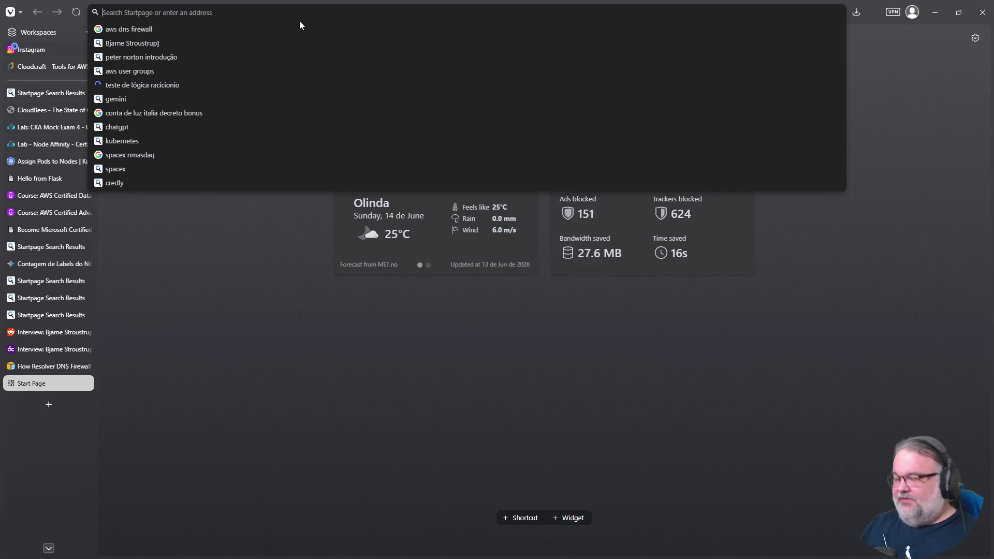
type("g anatel blo")
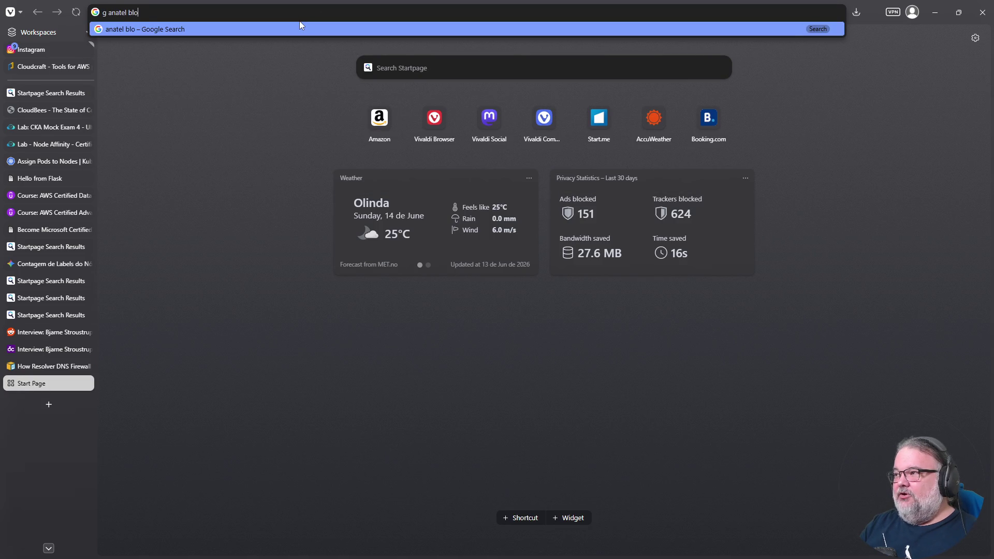
type("queia github")
key("Return")
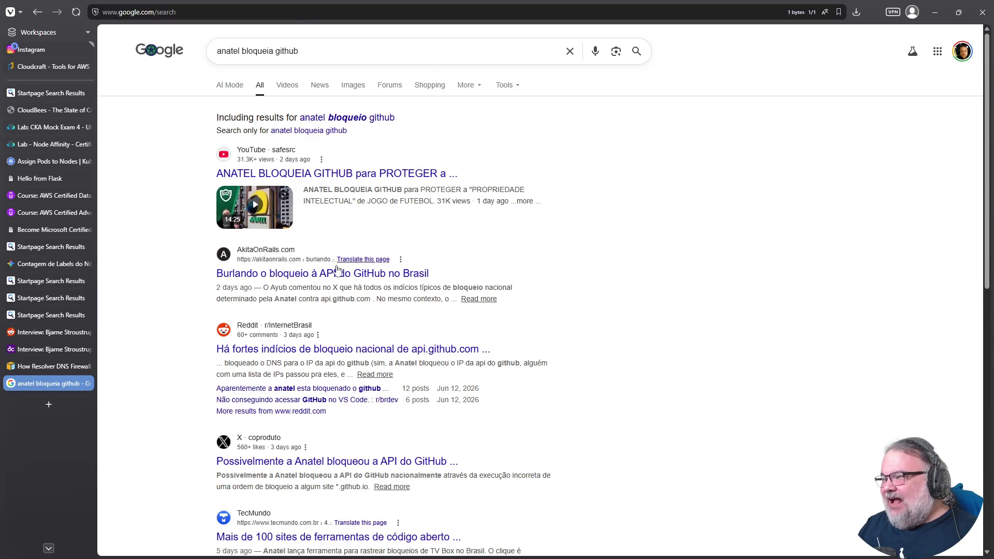
left_click(322, 274)
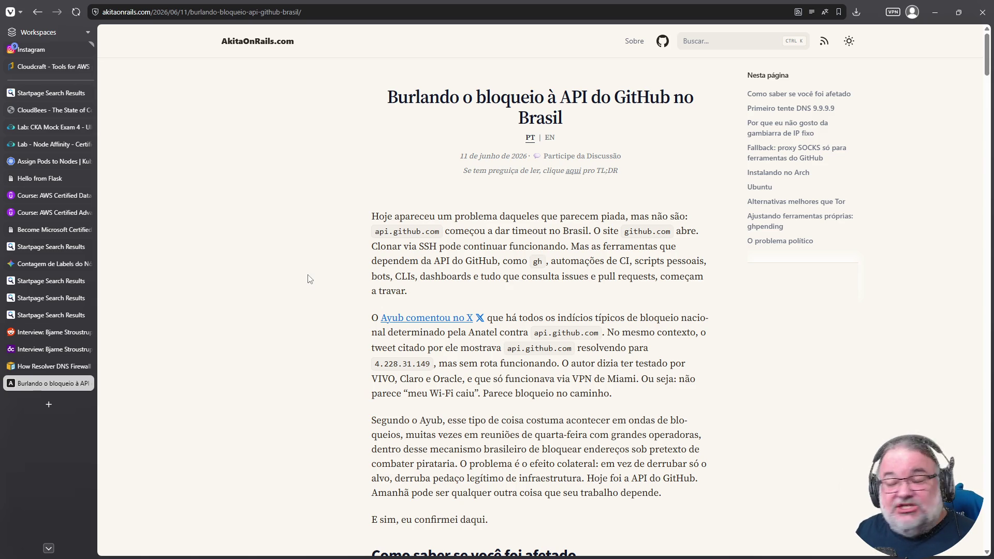
scroll(594, 198, "down", 1)
scroll(594, 198, "down", 3)
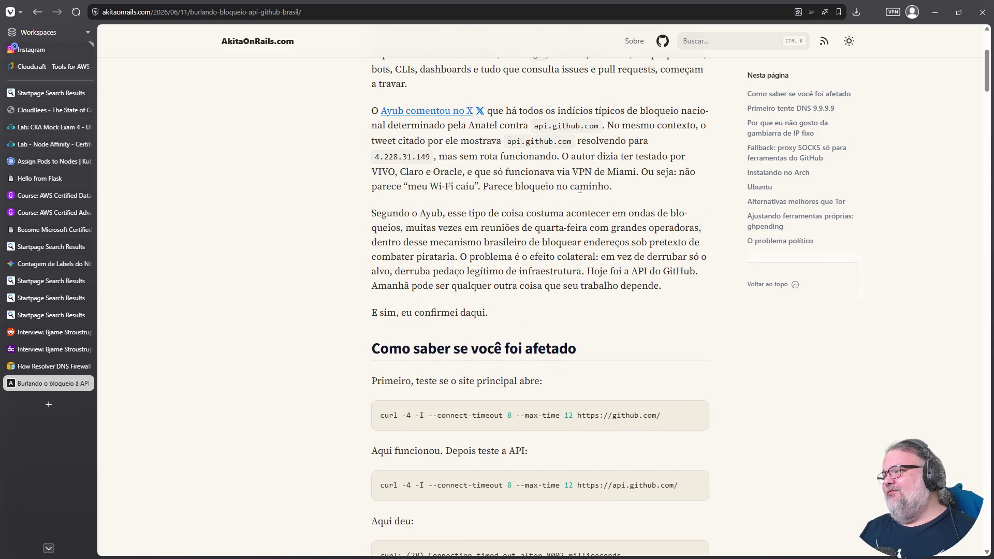
scroll(580, 190, "down", 10)
scroll(569, 208, "down", 7)
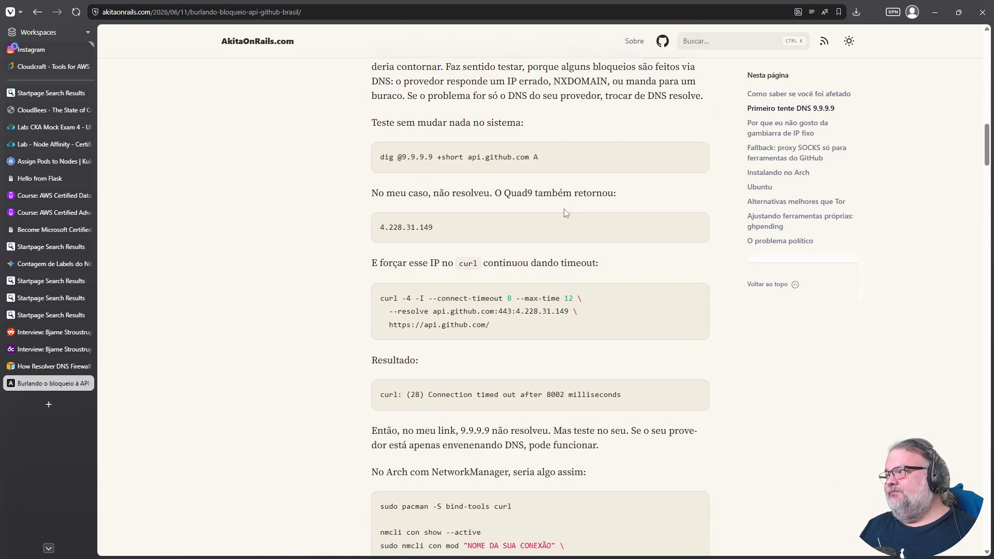
scroll(564, 210, "down", 6)
scroll(564, 211, "down", 3)
scroll(564, 211, "down", 8)
scroll(563, 212, "down", 4)
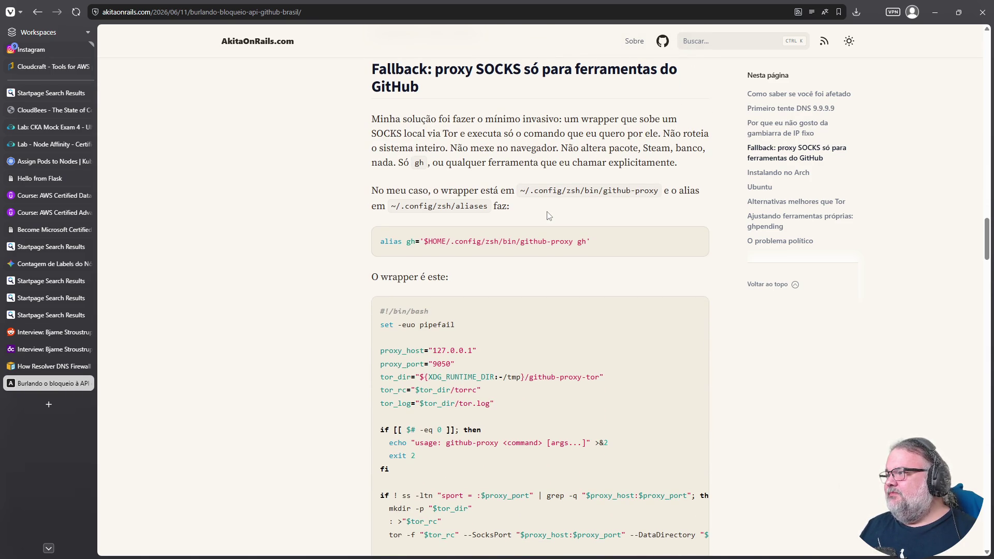
scroll(525, 226, "down", 20)
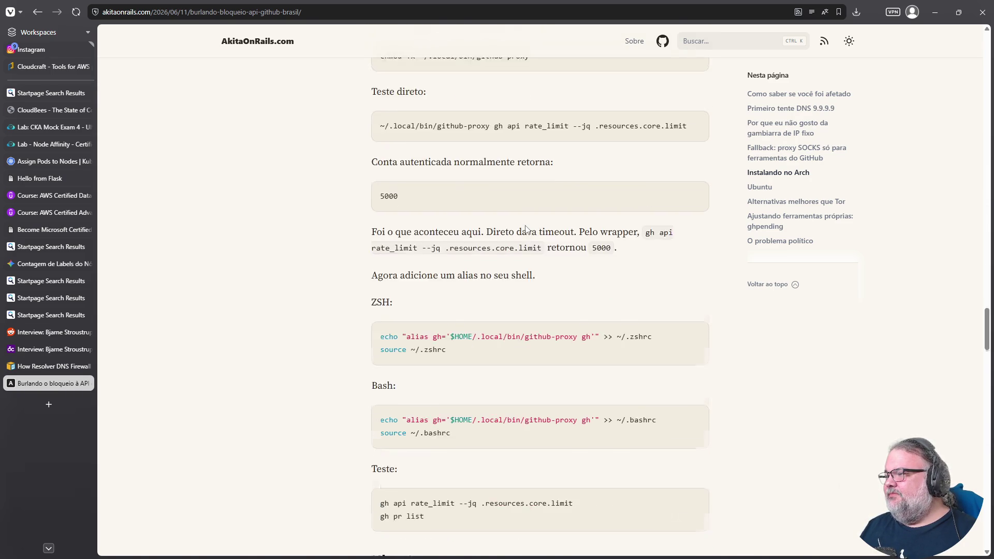
left_click(37, 13)
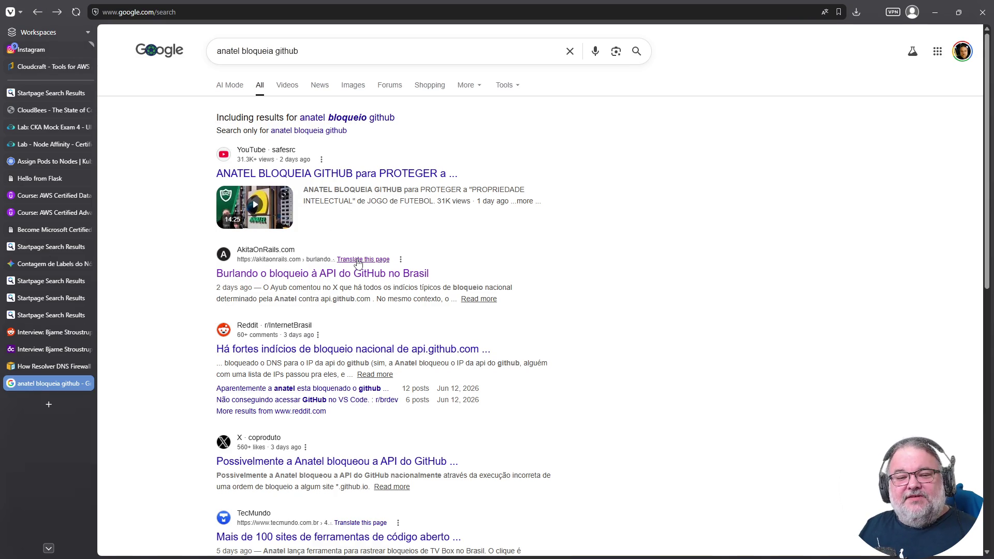
scroll(358, 263, "down", 4)
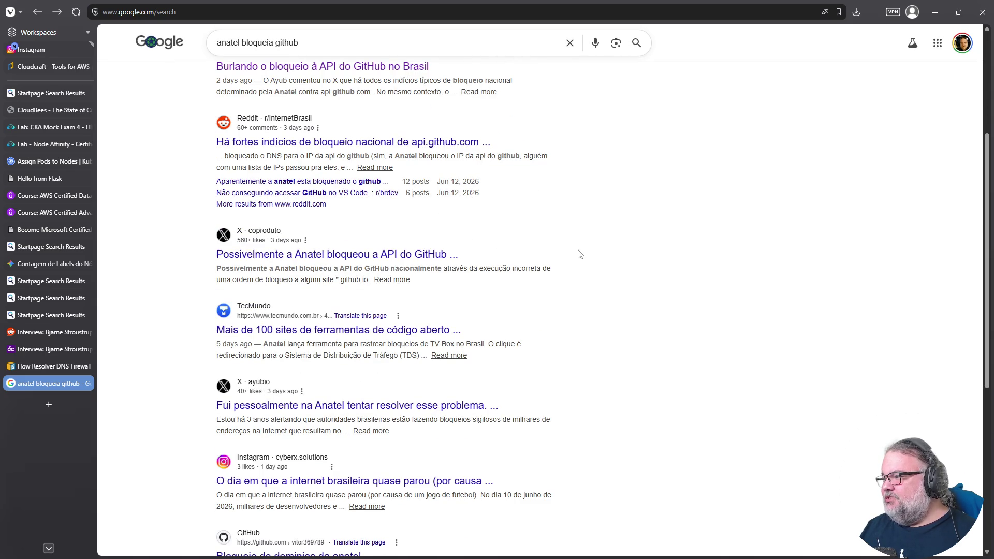
Open the TecMundo article on malicious tool sites, dismiss its popups, skim it, and close its tab.
left_click(362, 329)
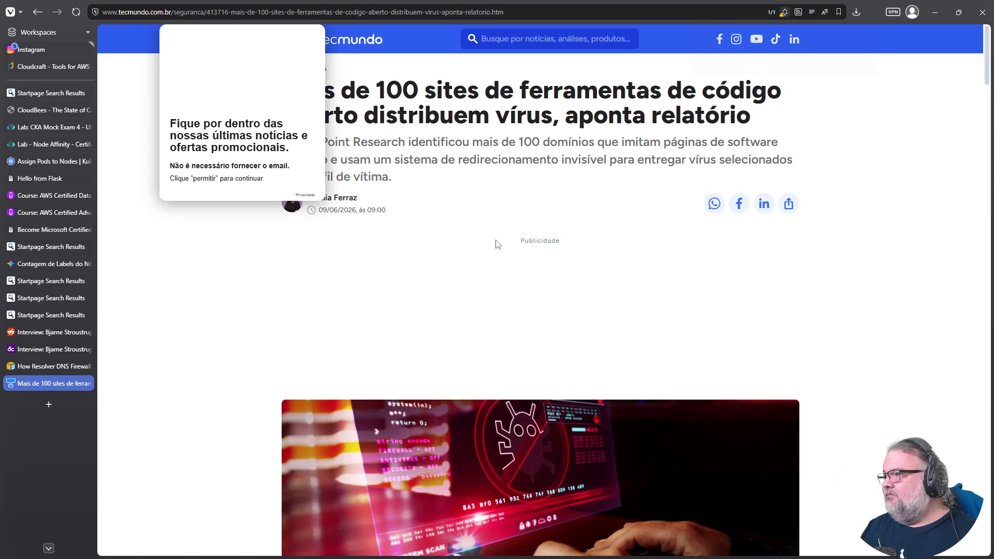
left_click(716, 63)
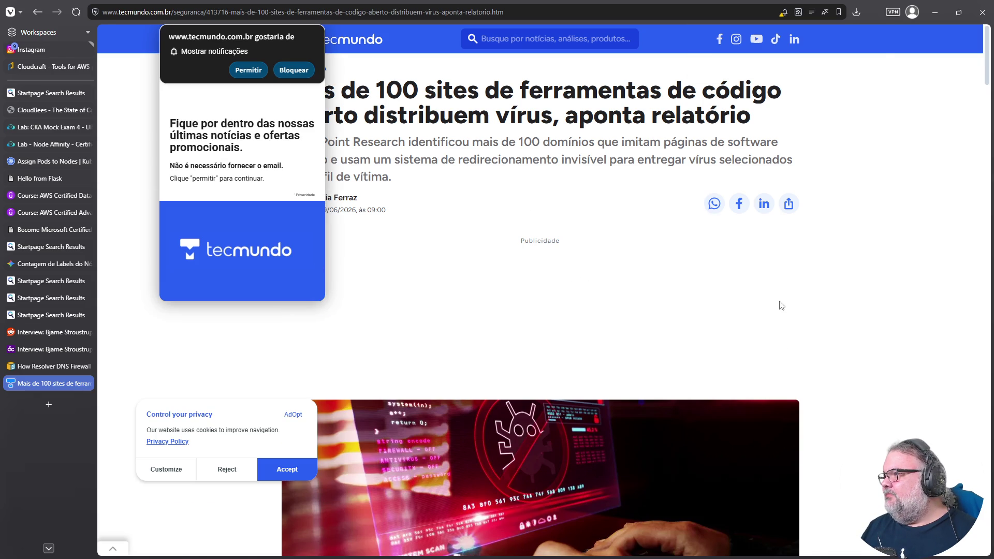
left_click(293, 71)
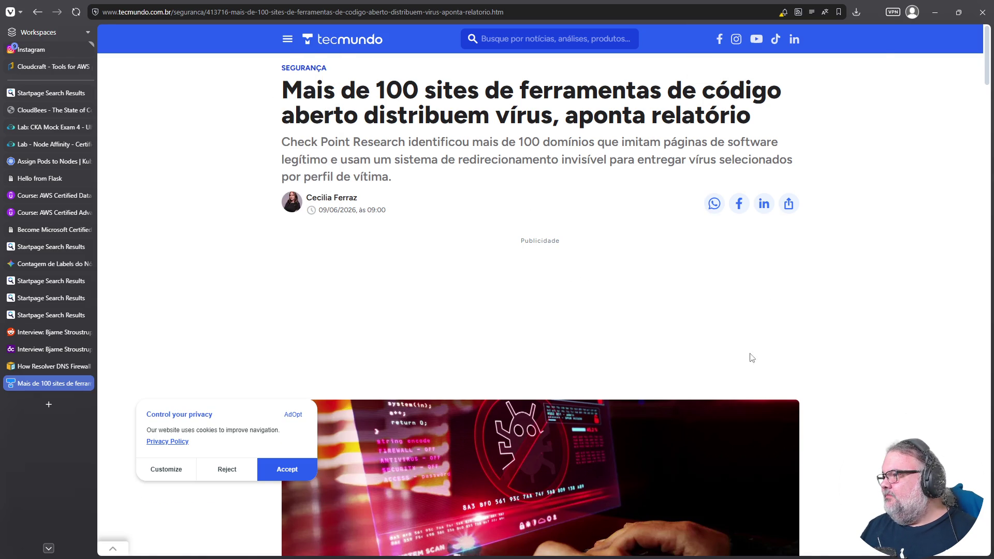
scroll(753, 357, "down", 5)
scroll(755, 343, "down", 5)
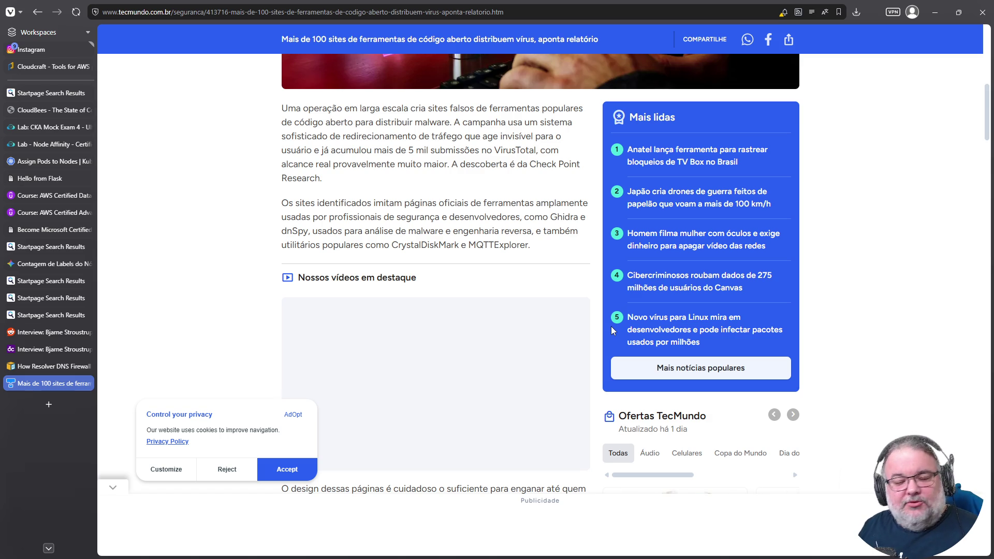
left_click(86, 383)
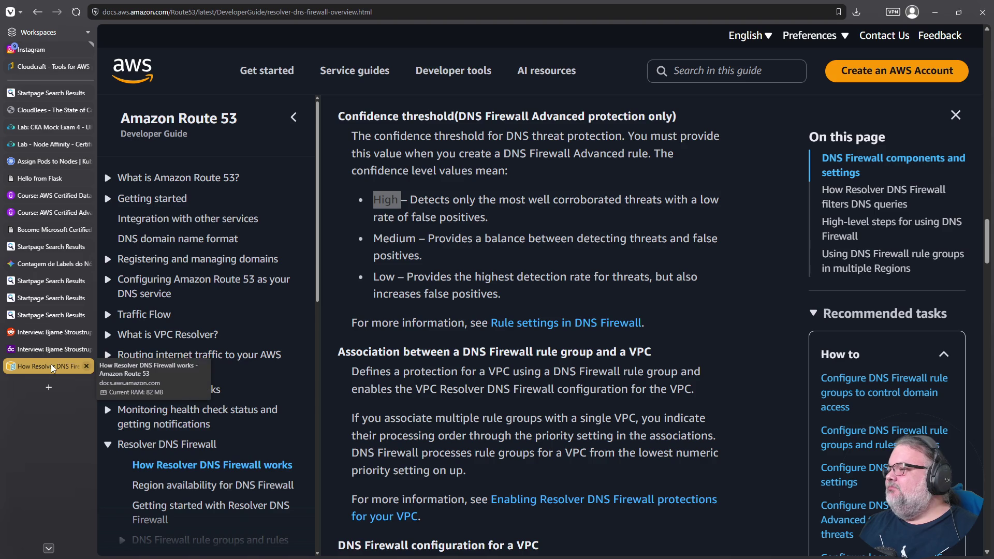
Close the How Resolver DNS Firewall works documentation tab.
mouse_move(82, 351)
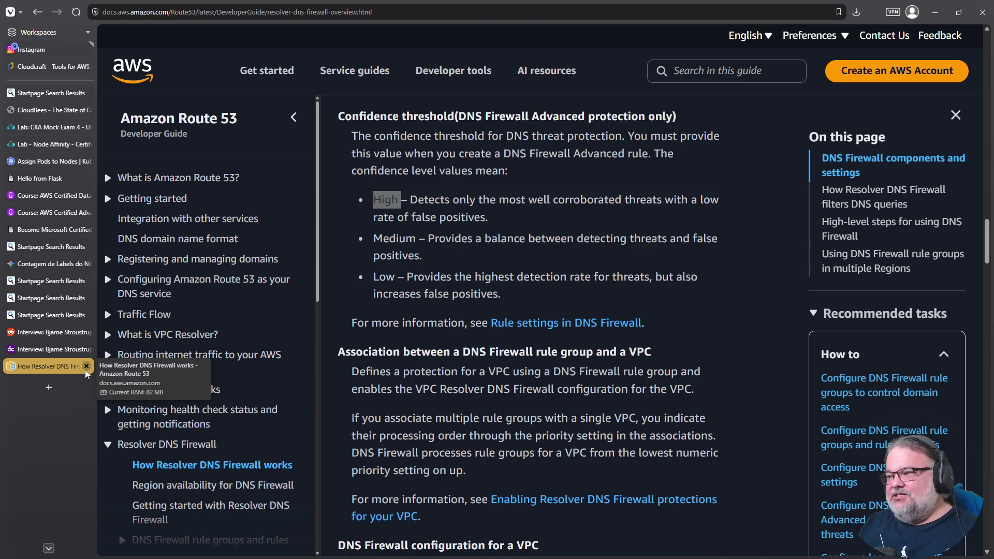
left_click(85, 369)
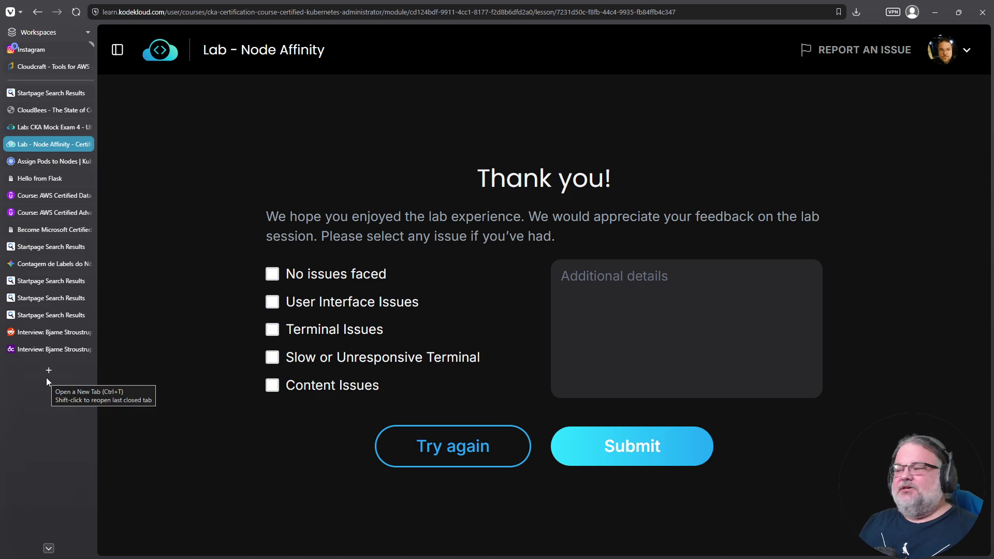
mouse_move(65, 345)
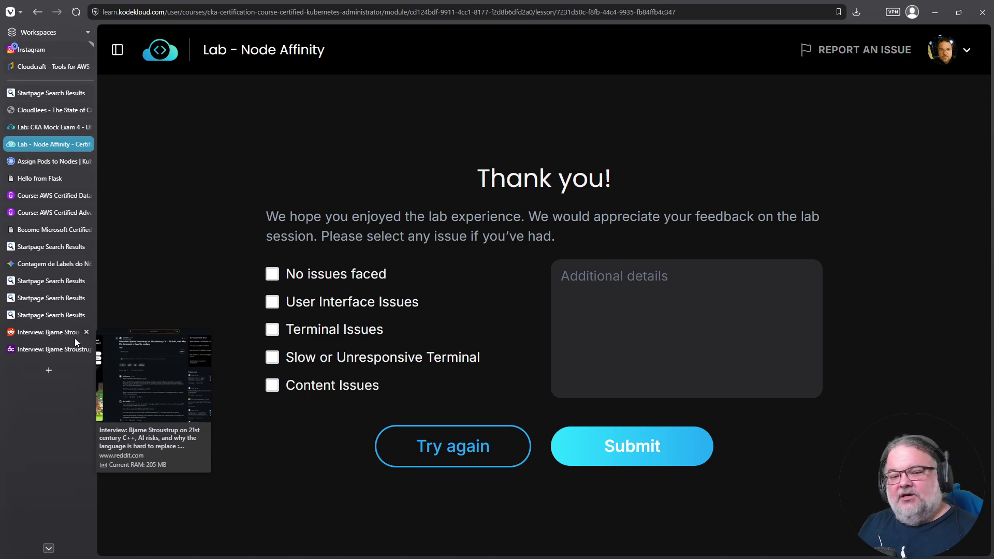
mouse_move(83, 331)
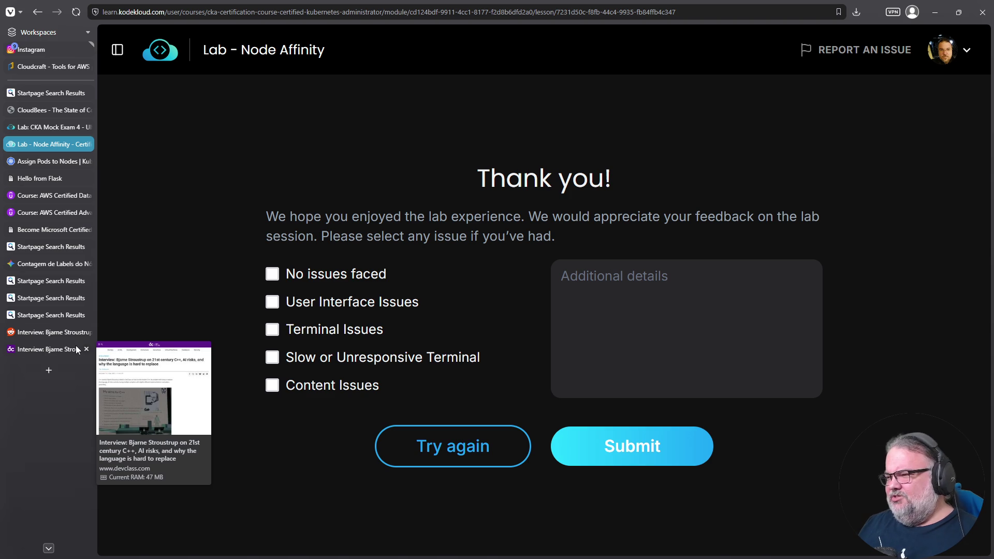
left_click(87, 315)
Close the four leftover Startpage results tabs and the Contagem de Labels tab.
left_click(87, 315)
left_click(86, 297)
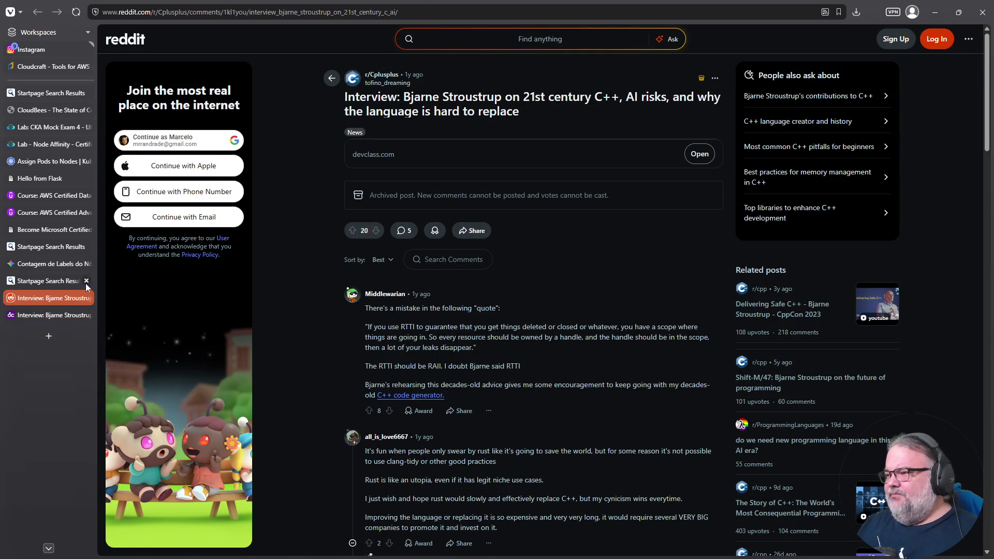
left_click(86, 281)
left_click(85, 264)
left_click(83, 247)
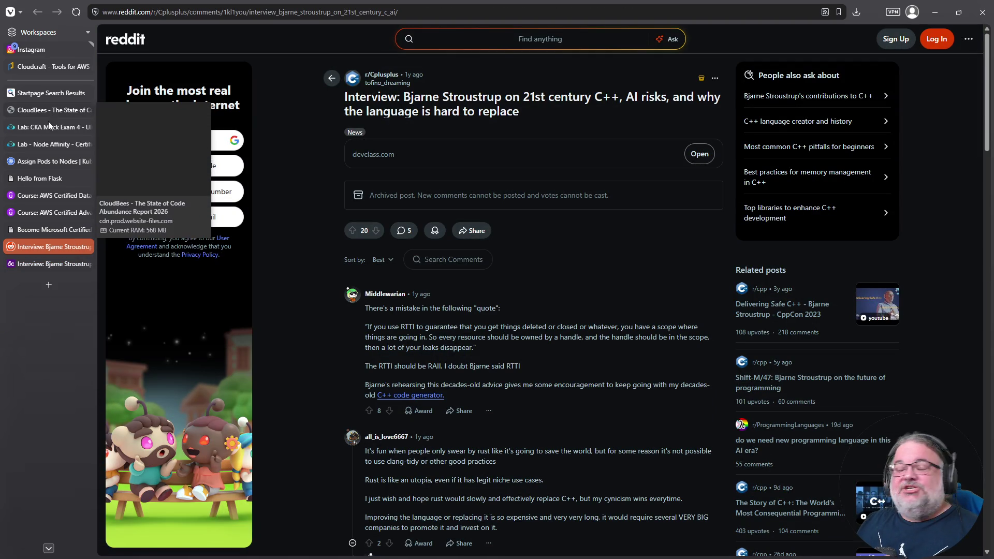
Return to the Node Affinity lab and submit feedback as 'No issues faced'.
left_click(43, 142)
left_click(280, 272)
left_click(626, 455)
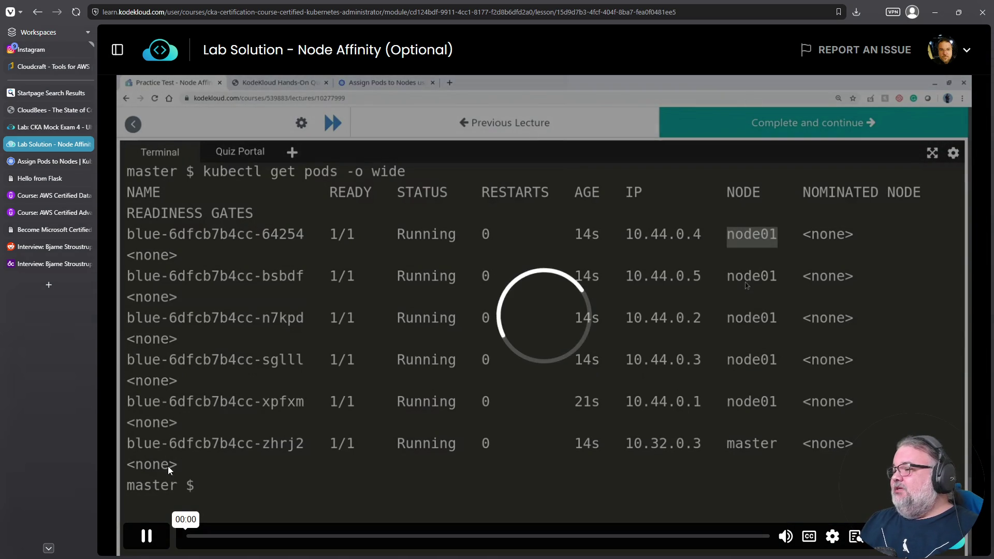
Pause the lab solution video and switch to the Kubernetes Assign Pods to Nodes tab.
left_click(146, 535)
left_click(118, 50)
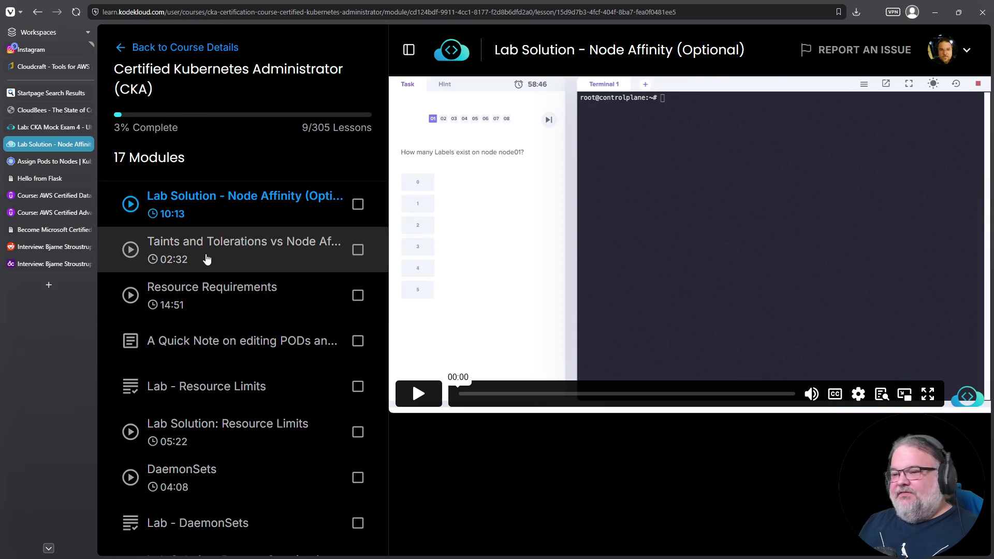
left_click(37, 162)
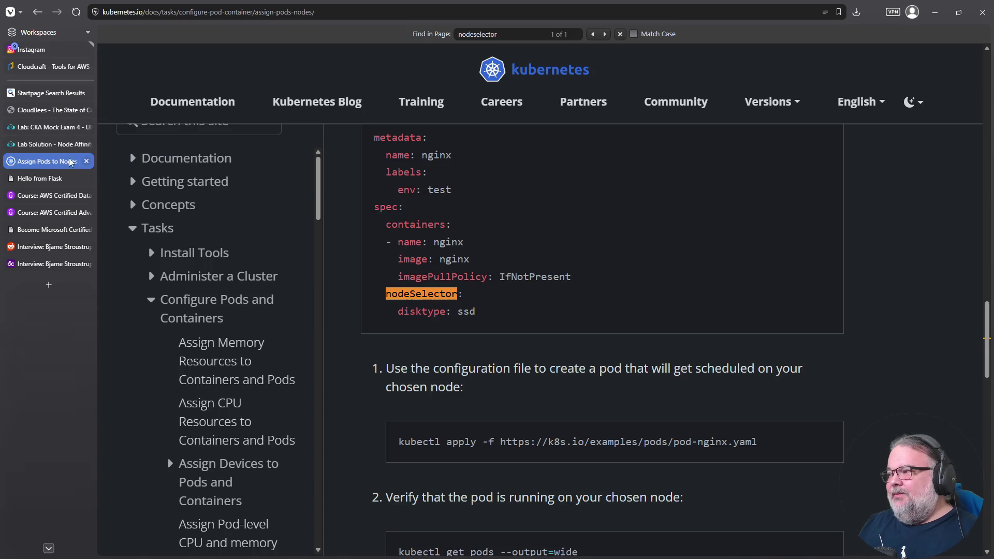
Search the Kubernetes docs for 'affinity' and open 'Assign Pods to Nodes using Node Affinity'.
scroll(252, 206, "up", 10)
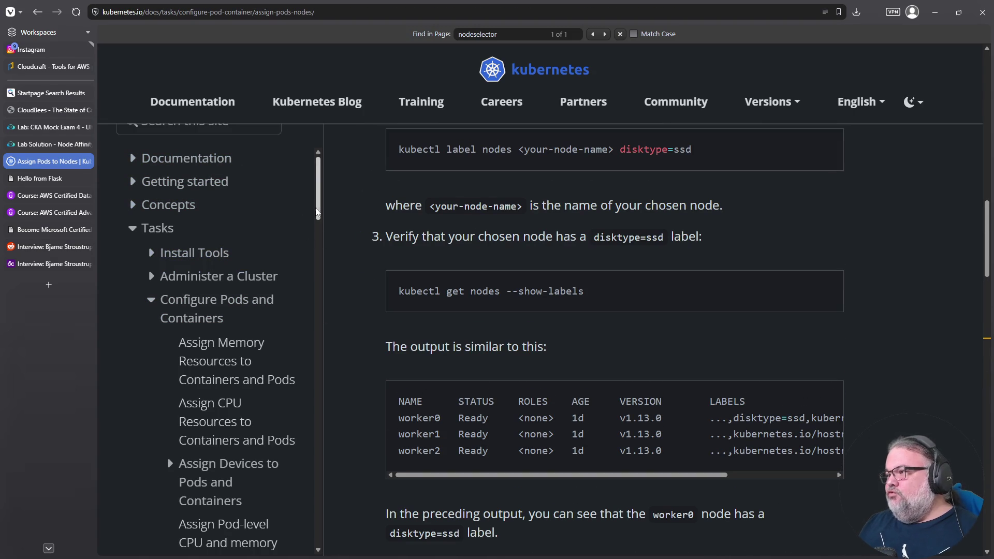
scroll(310, 155, "up", 7)
scroll(538, 222, "up", 3)
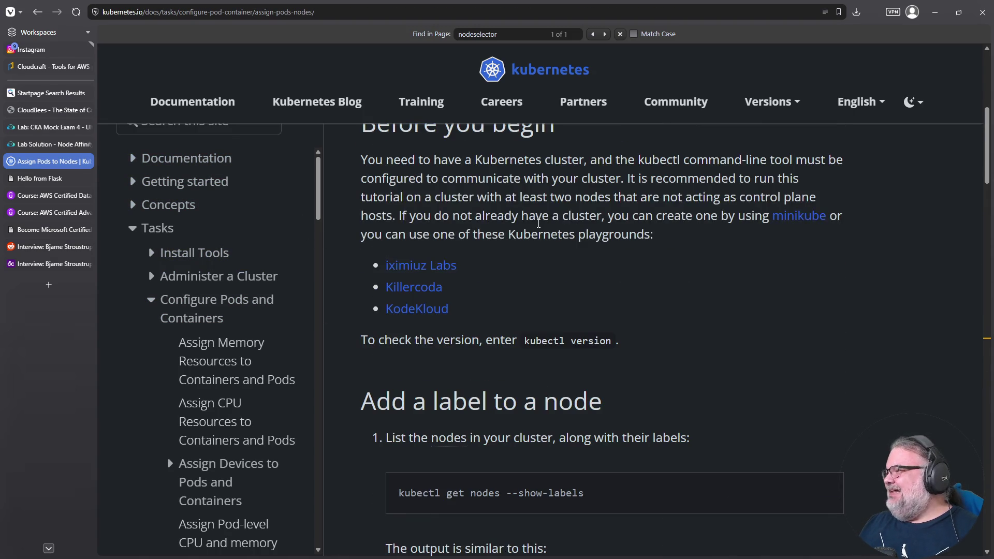
scroll(538, 223, "up", 5)
left_click(219, 361)
type("a")
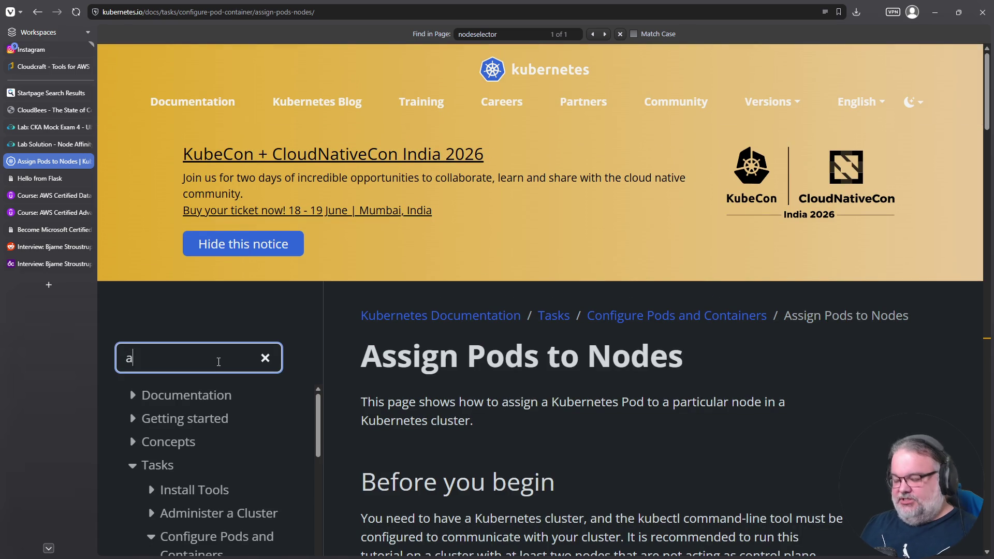
type("ffinity")
key("Return")
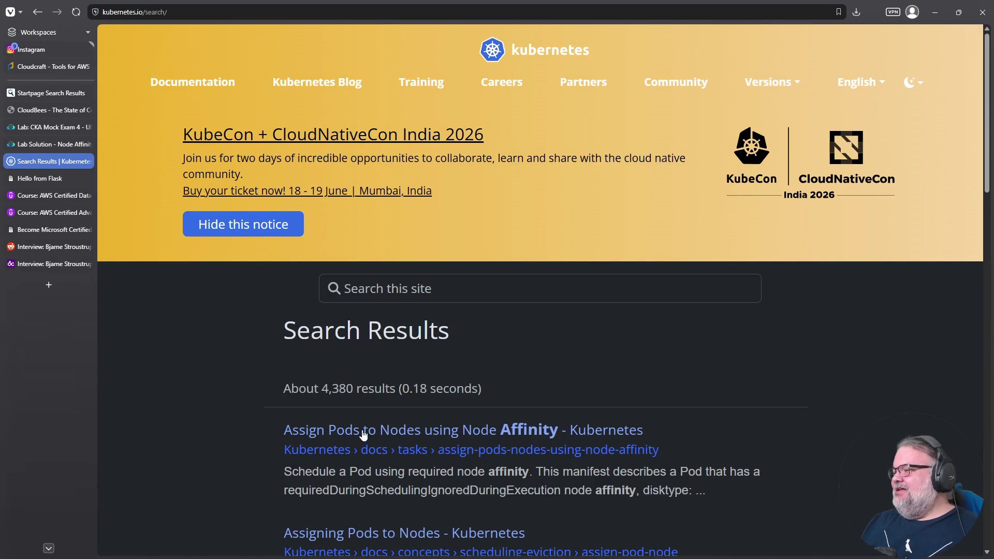
scroll(361, 427, "down", 5)
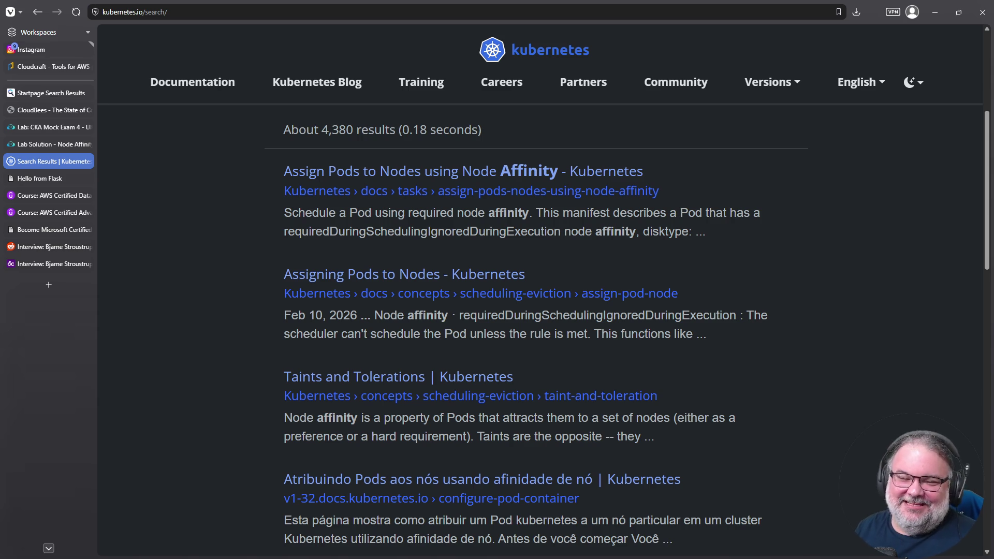
left_click(473, 173)
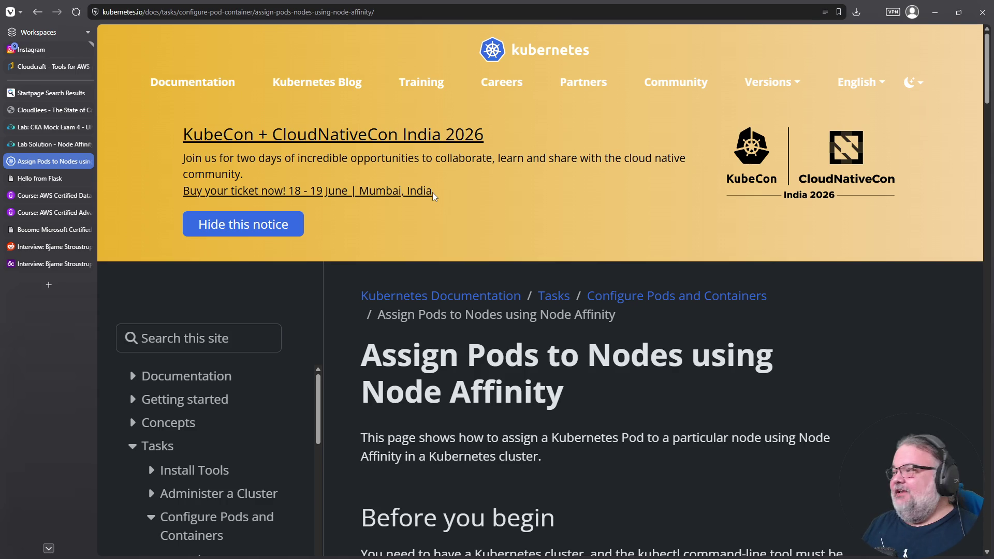
scroll(404, 296, "down", 10)
scroll(404, 296, "down", 9)
scroll(403, 292, "down", 6)
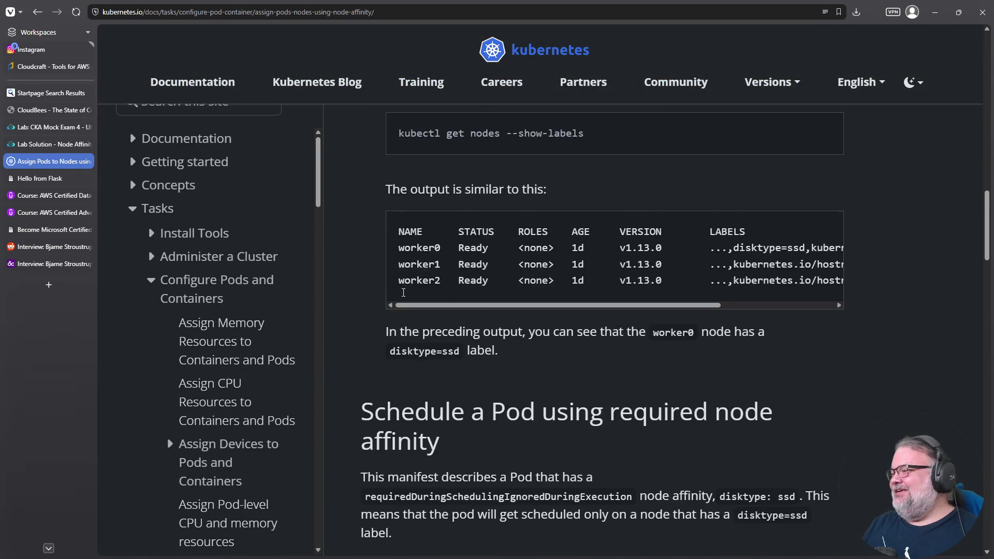
scroll(403, 292, "down", 3)
scroll(404, 290, "down", 6)
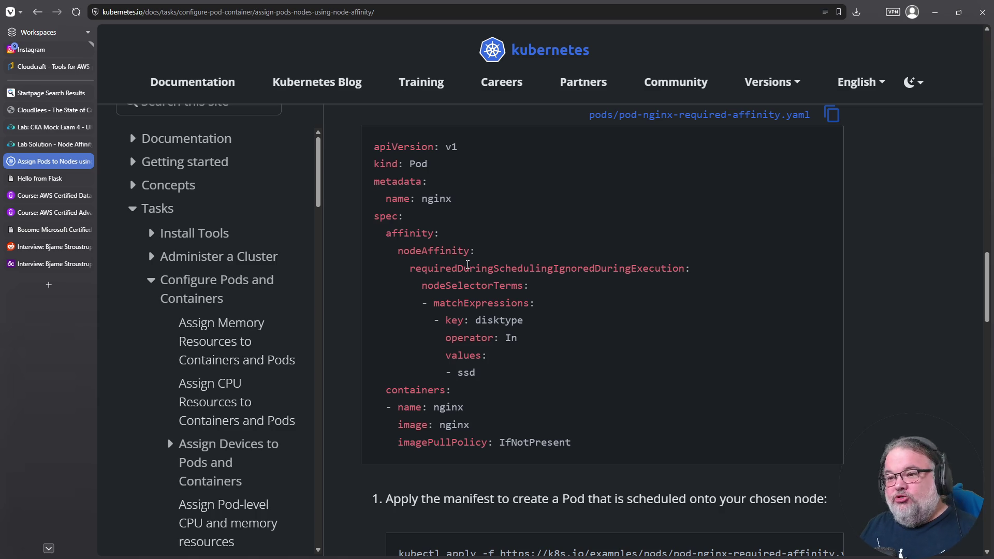
double_click(471, 285)
scroll(471, 285, "down", 15)
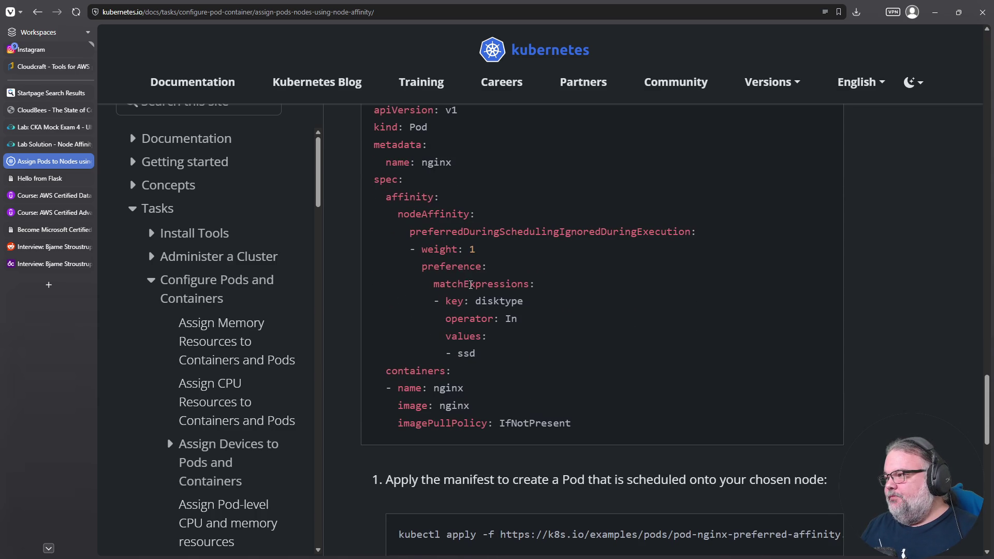
scroll(474, 265, "down", 5)
scroll(473, 264, "down", 10)
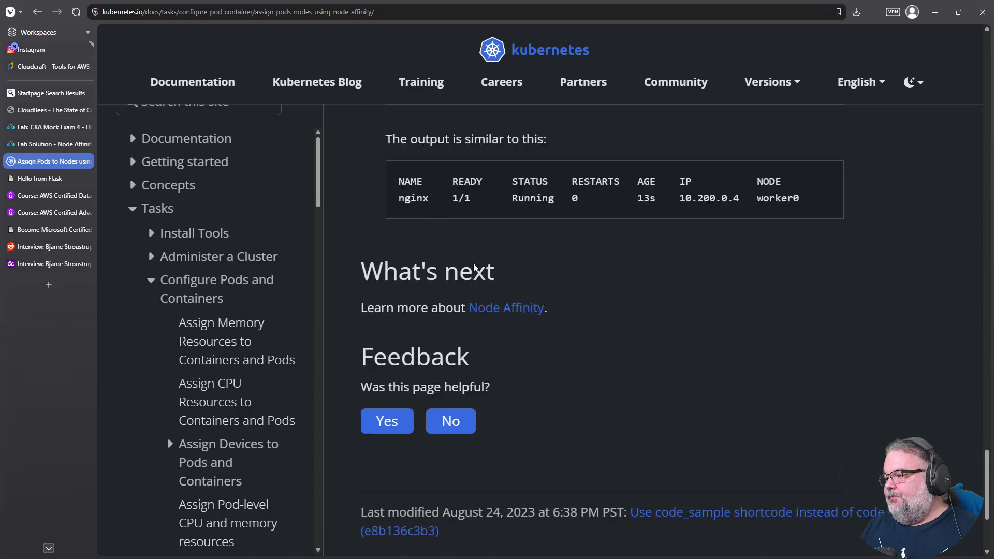
scroll(473, 262, "up", 8)
scroll(492, 267, "up", 9)
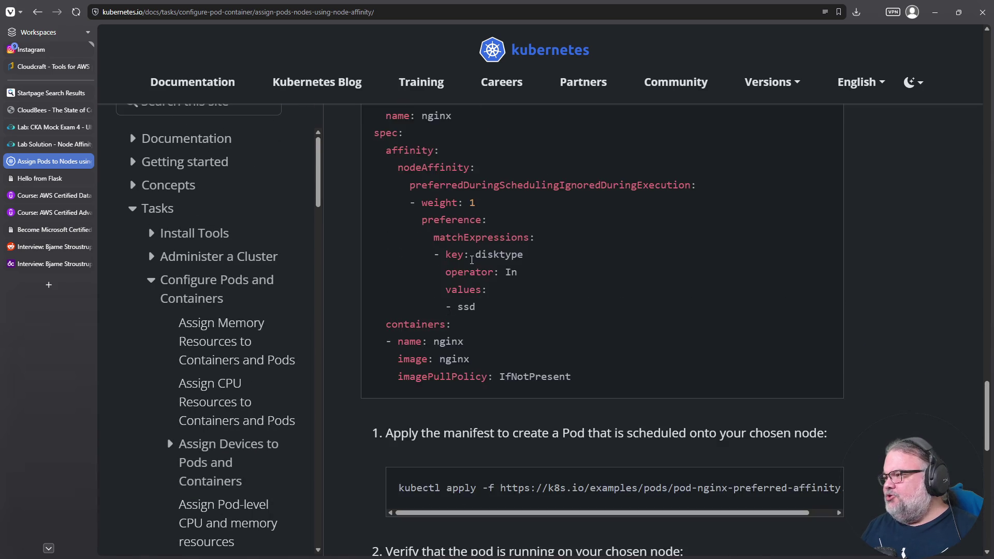
scroll(276, 145, "up", 15)
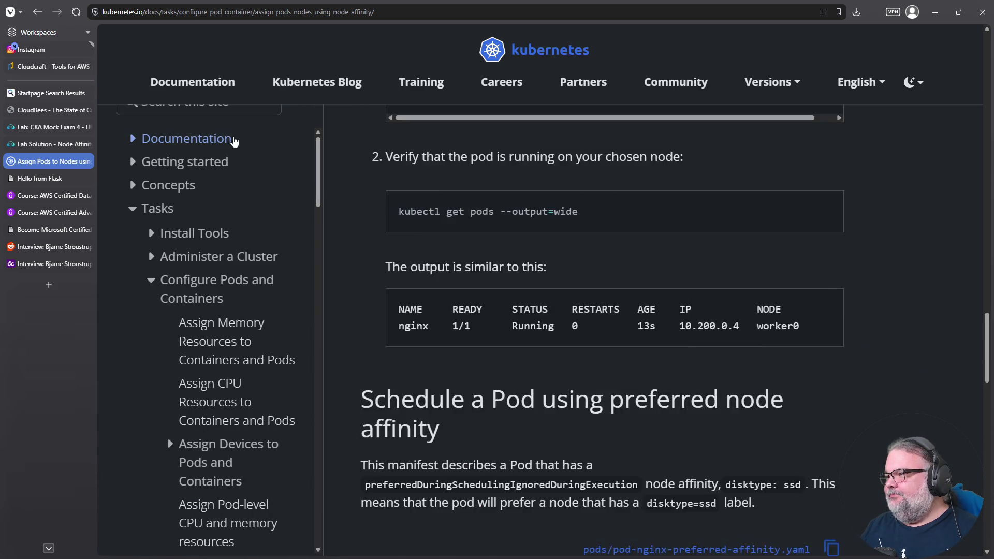
scroll(279, 104, "up", 15)
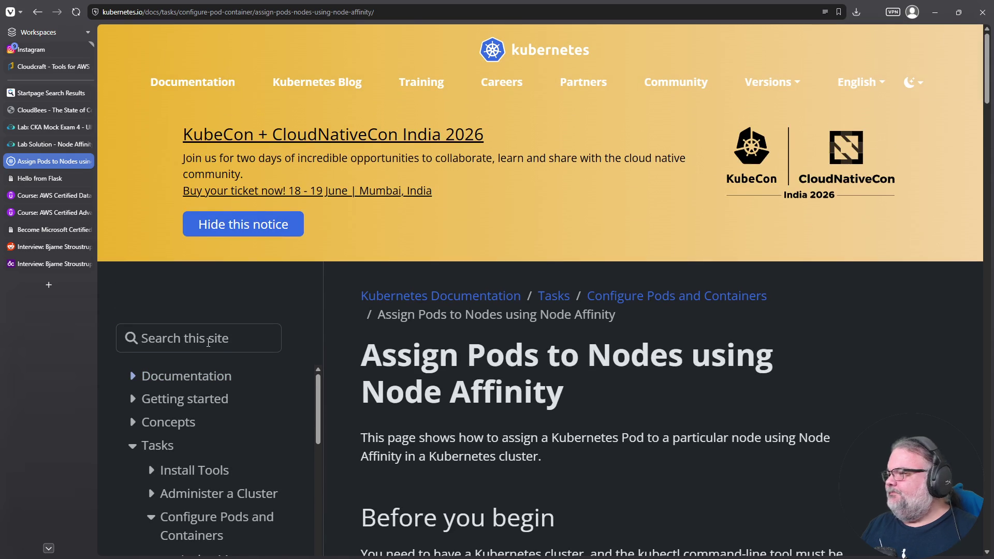
left_click(209, 342)
Search the docs for 'affinity' and open the 'Assigning Pods to Nodes' concept page.
type("affinity")
key("Return")
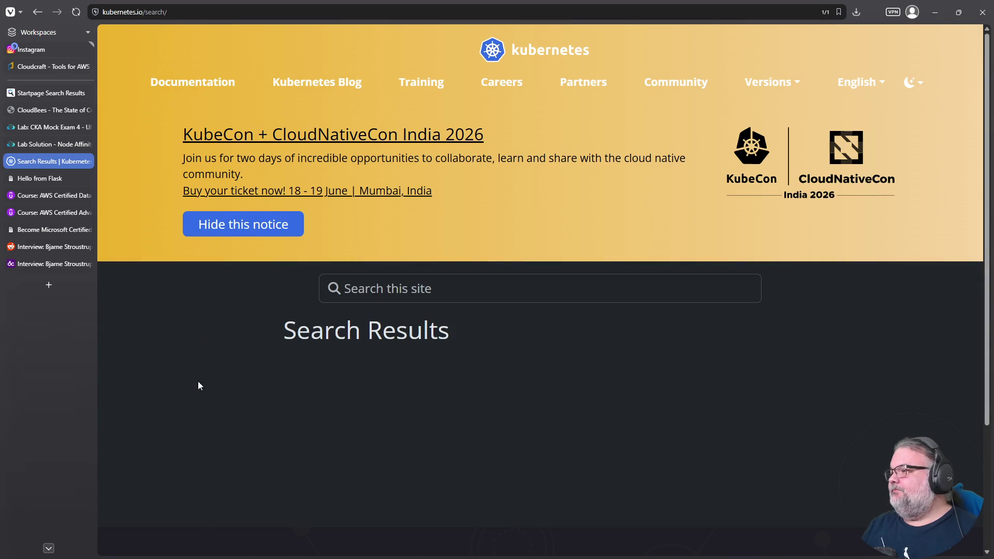
scroll(414, 381, "down", 3)
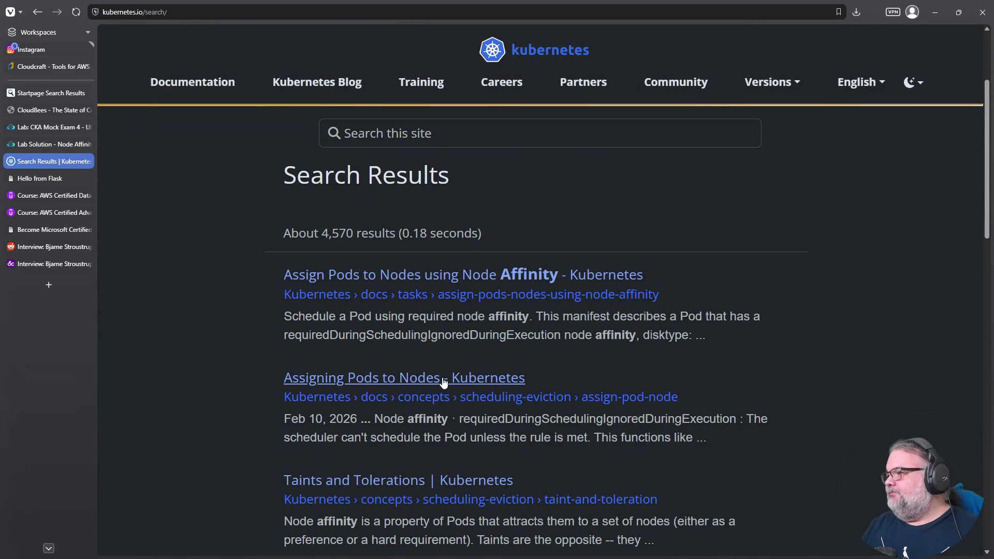
scroll(443, 378, "down", 1)
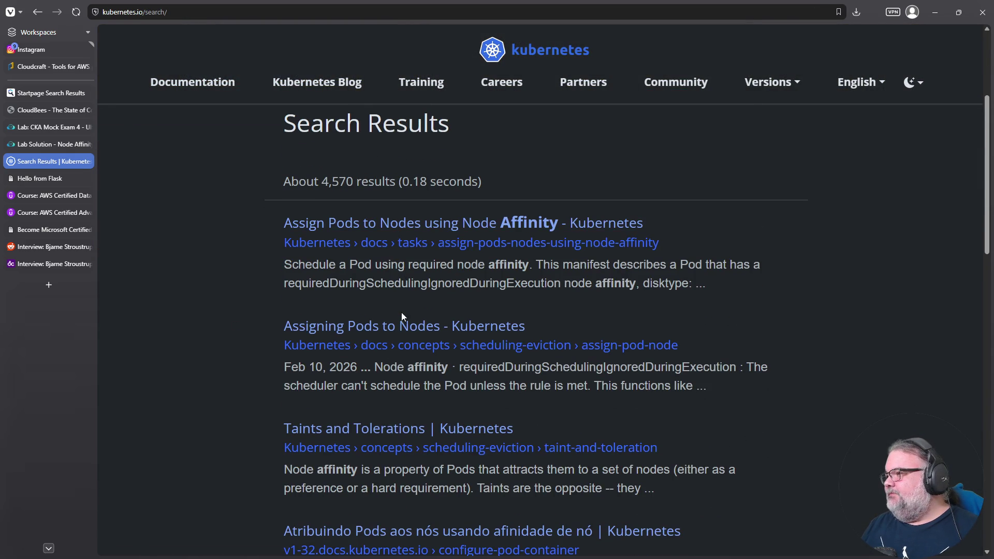
left_click(400, 327)
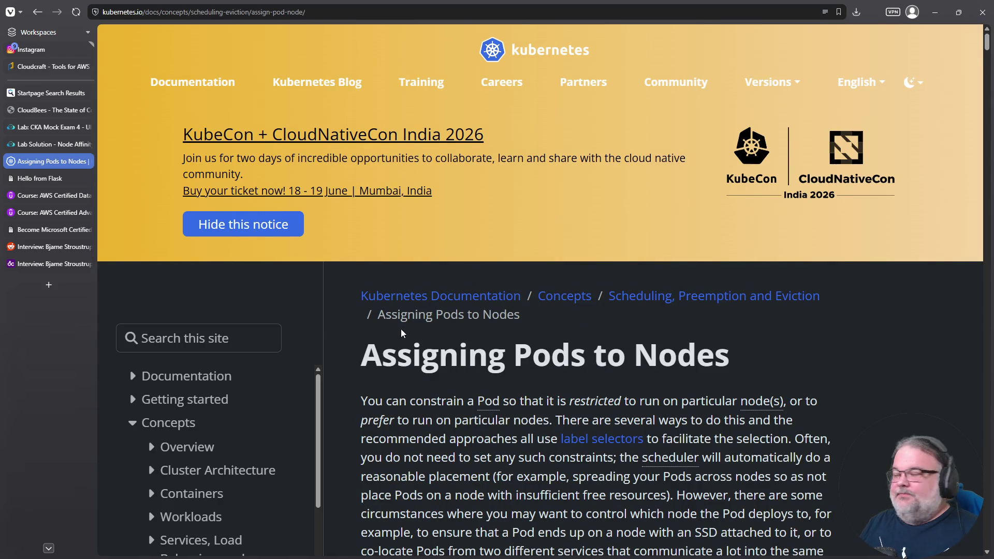
scroll(399, 329, "down", 10)
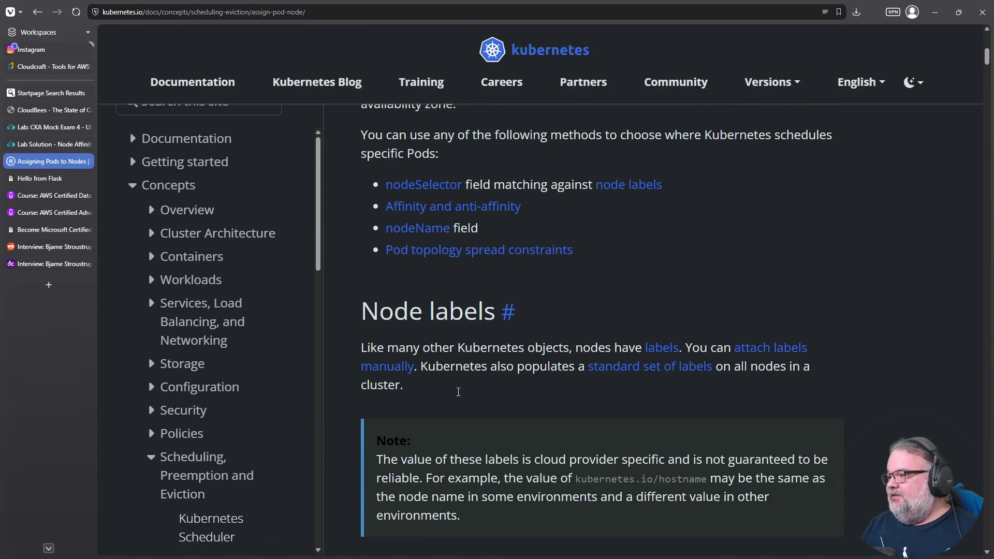
scroll(451, 414, "down", 13)
scroll(440, 467, "down", 7)
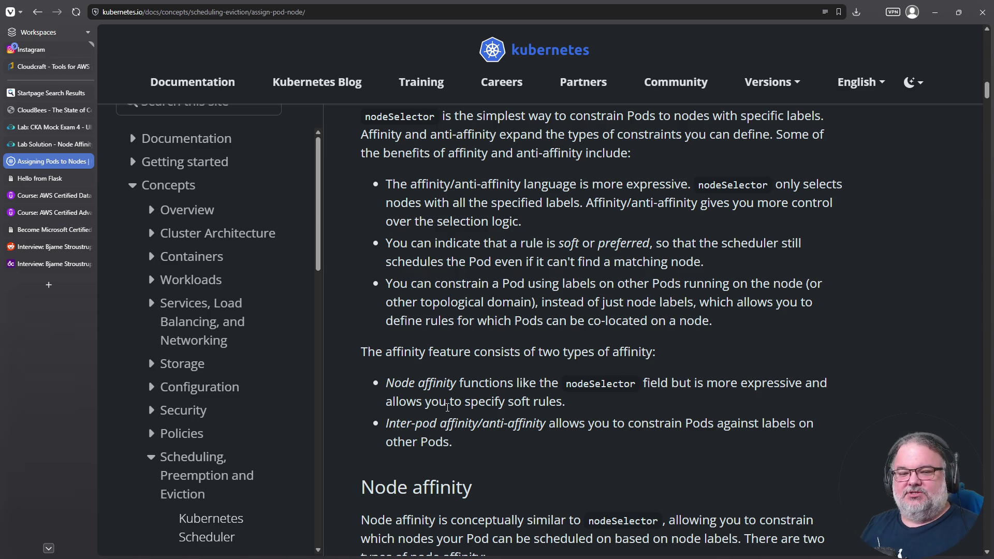
scroll(541, 344, "down", 15)
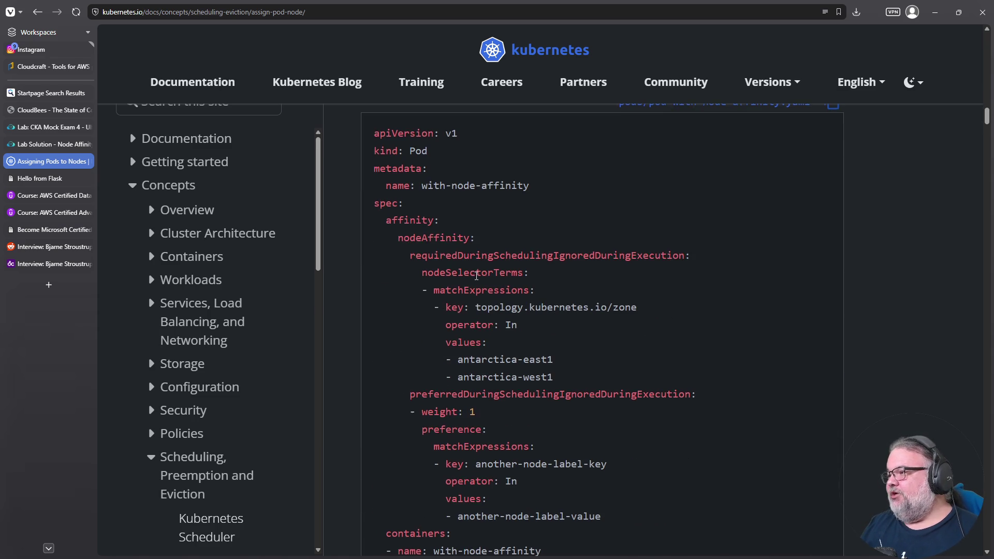
Highlight the nodeAffinity line, the required and preferred scheduling keys, and the weight: 1 line.
scroll(497, 290, "down", 1)
left_click_drag(397, 187, 472, 186)
triple_click(441, 201)
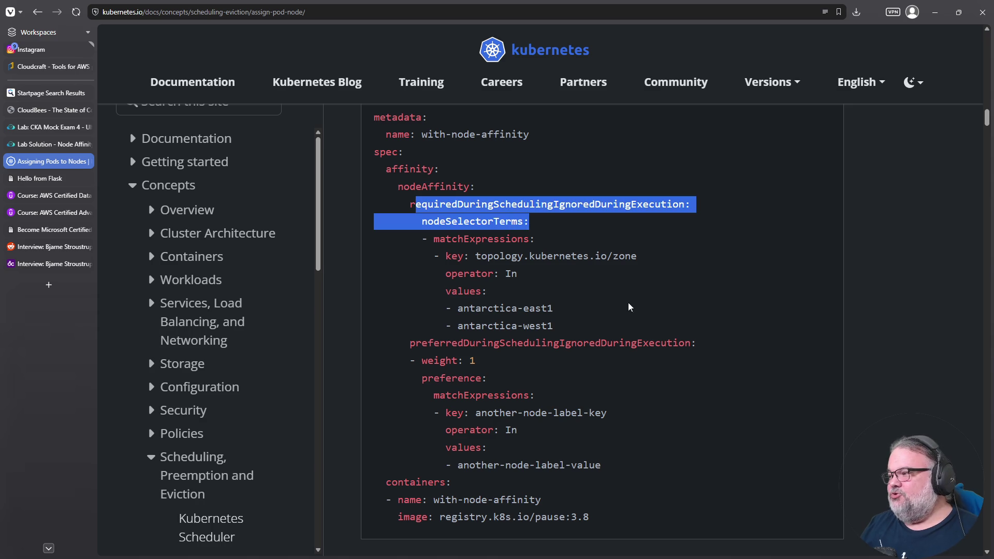
left_click(440, 200)
triple_click(425, 186)
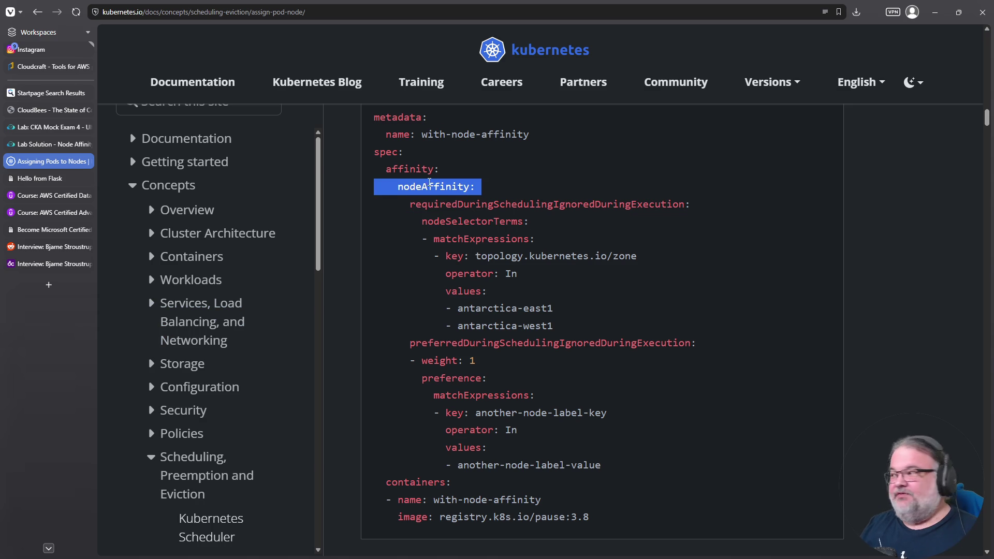
scroll(426, 184, "down", 1)
double_click(465, 153)
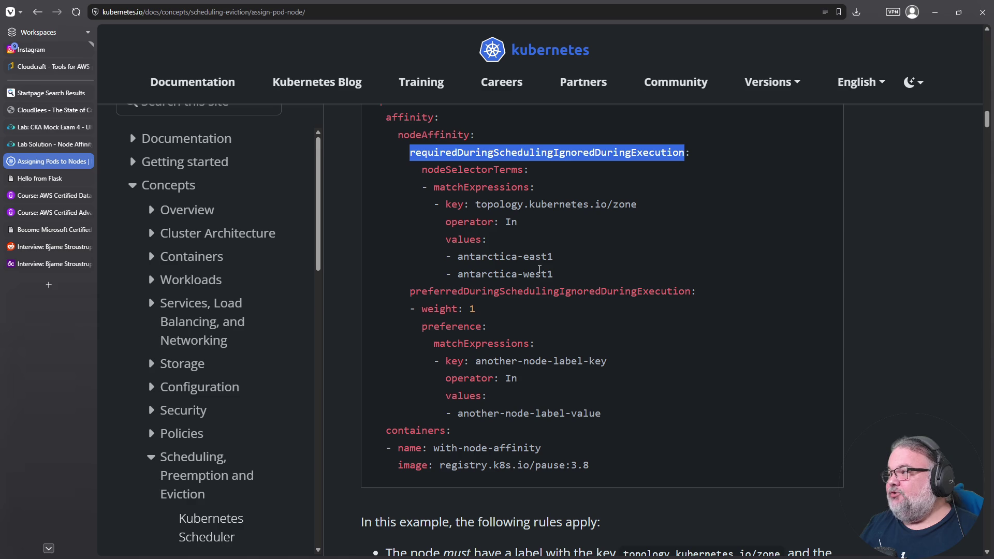
left_click(627, 155)
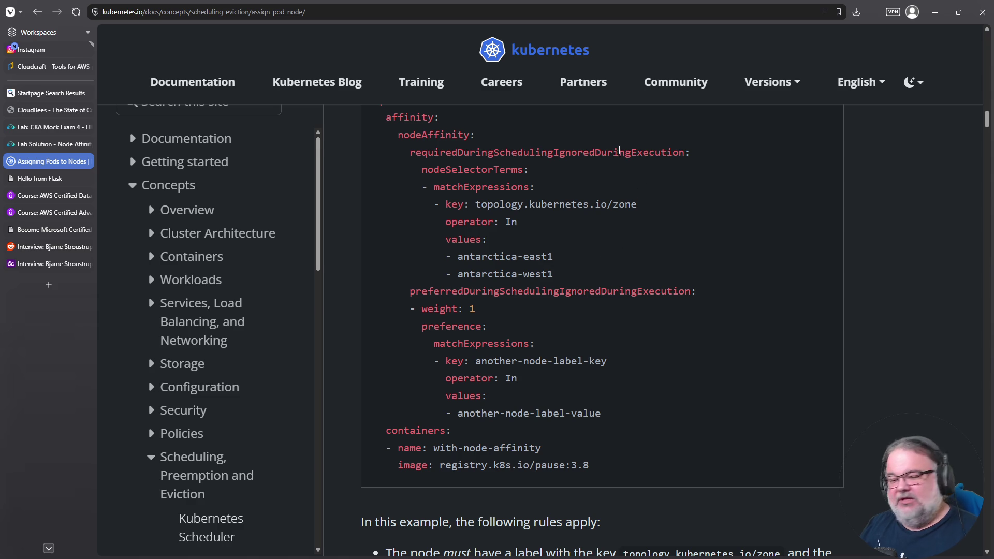
double_click(522, 291)
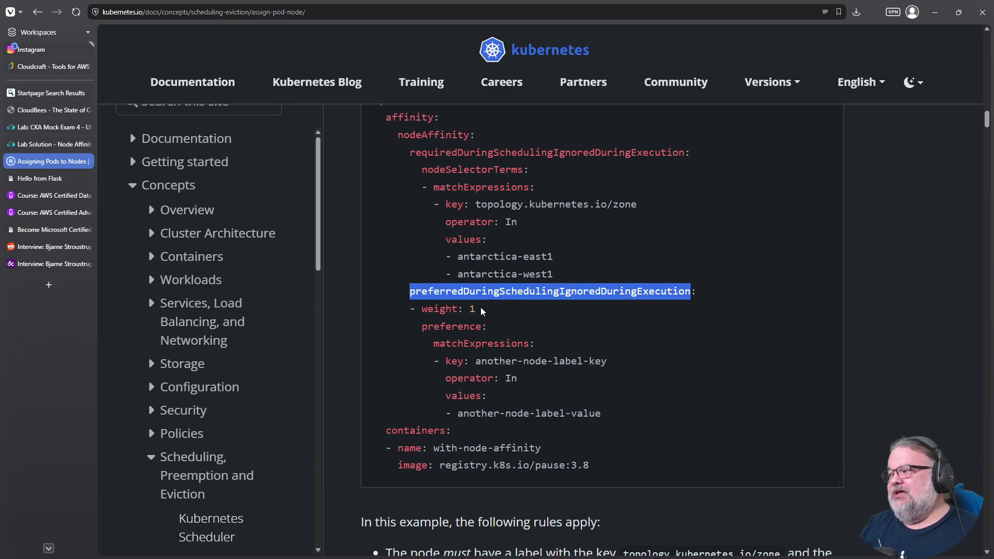
triple_click(442, 309)
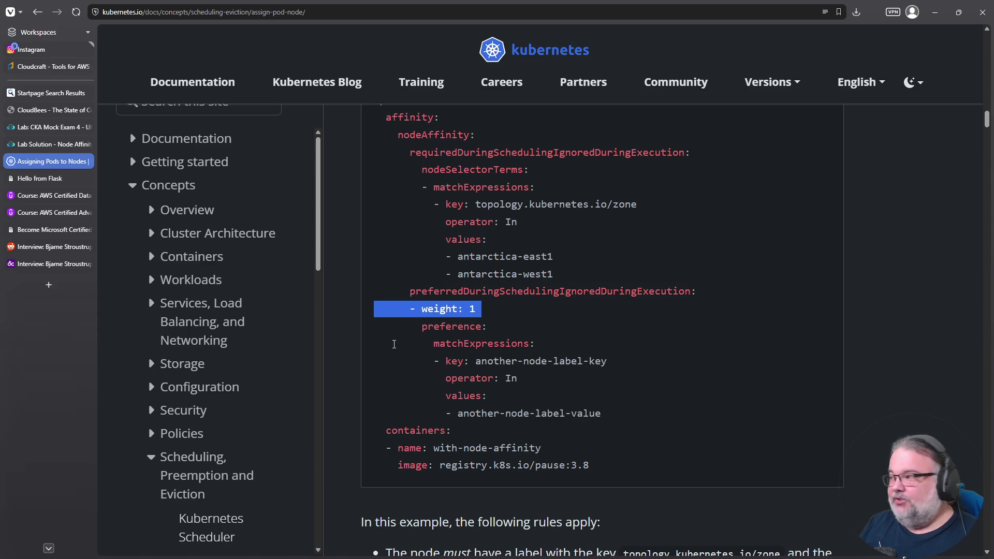
left_click(413, 156)
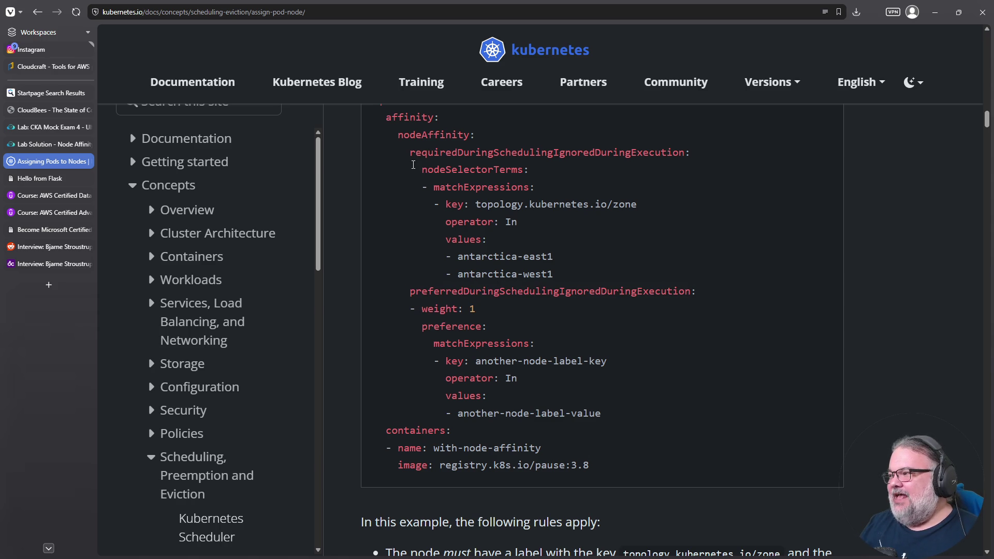
Point out the indentation before nodeSelectorTerms and the dash before weight in the YAML.
mouse_move(411, 168)
left_mouse_down()
mouse_move(512, 155)
mouse_move(688, 164)
left_mouse_up()
left_click_drag(410, 169, 528, 173)
left_click_drag(408, 291, 710, 298)
left_click_drag(410, 309, 416, 308)
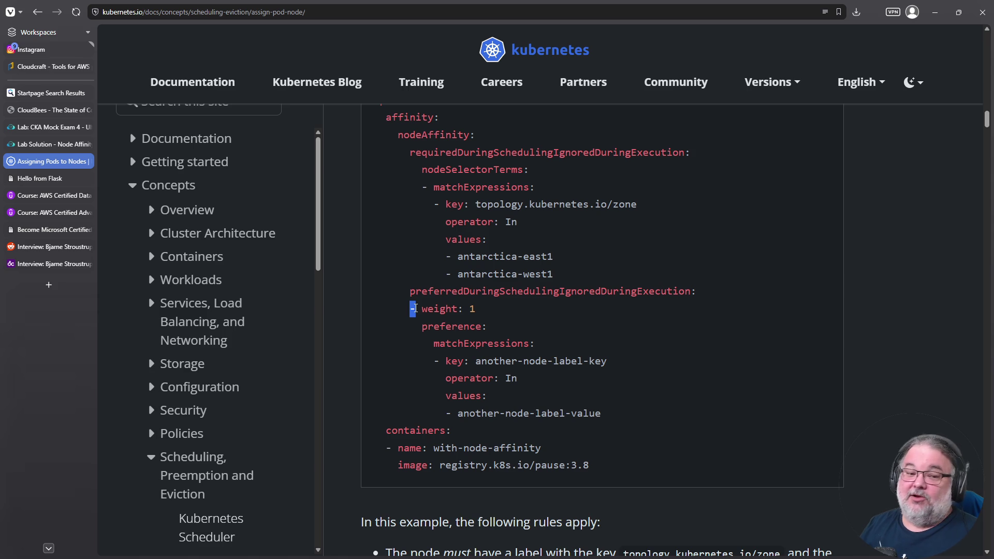
left_click_drag(411, 166, 673, 163)
mouse_move(433, 310)
left_mouse_down()
mouse_move(458, 324)
mouse_move(491, 402)
left_mouse_up()
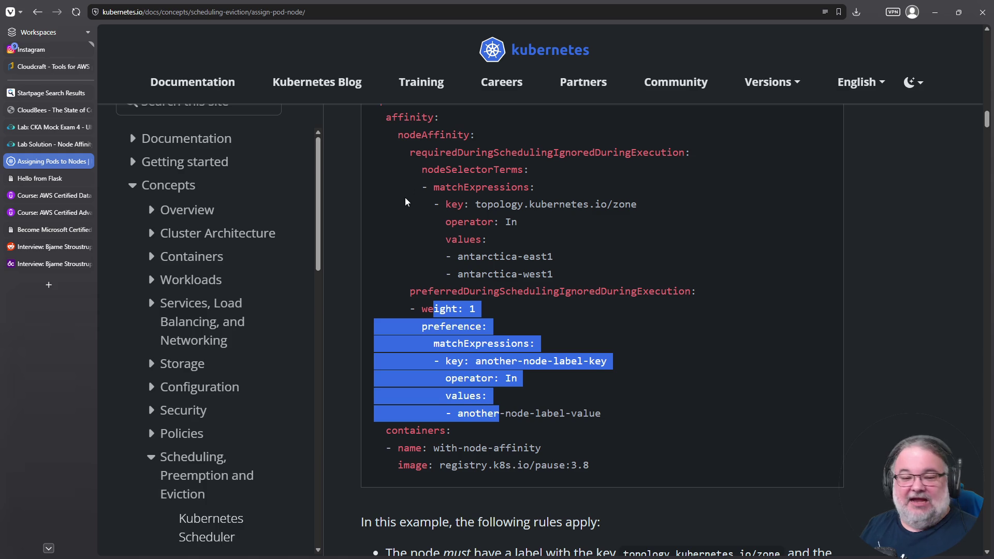
left_click_drag(423, 154, 511, 155)
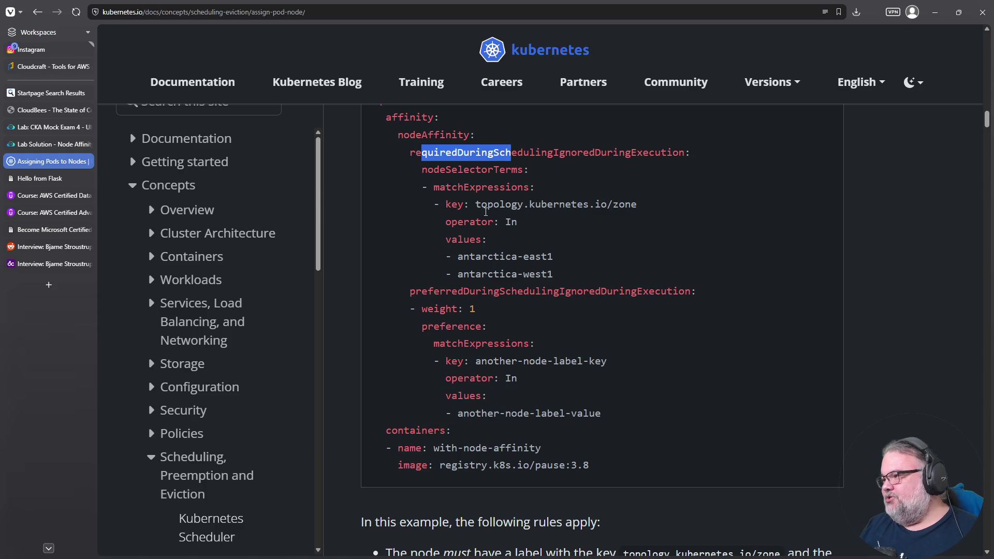
left_click(436, 169)
Mark the weight-1 preference block and the required zone rule down to antarctica-west1.
mouse_move(415, 308)
left_mouse_down()
mouse_move(542, 413)
mouse_move(597, 412)
mouse_move(588, 409)
left_mouse_up()
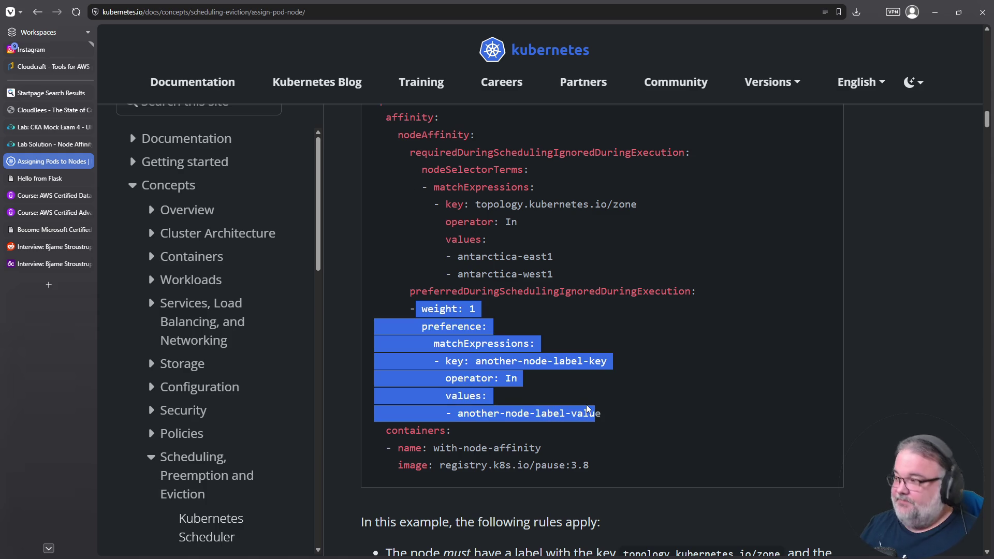
triple_click(424, 308)
triple_click(436, 290)
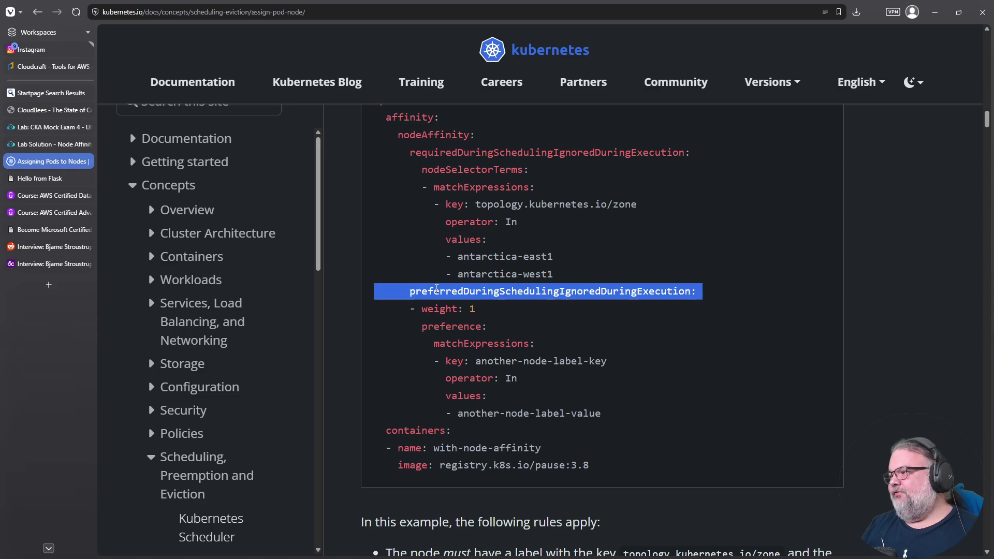
double_click(595, 413)
left_click_drag(596, 413, 334, 318)
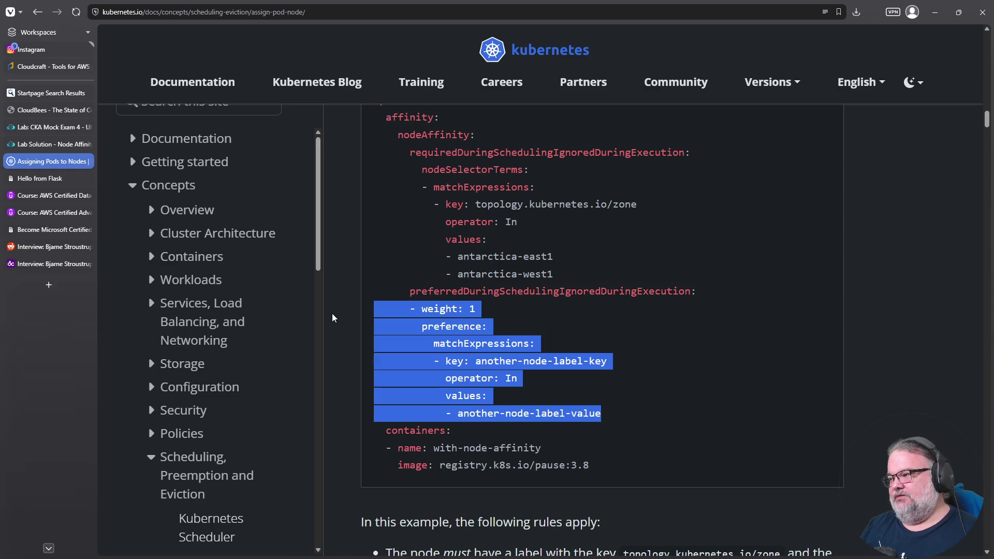
double_click(559, 153)
left_click(561, 278)
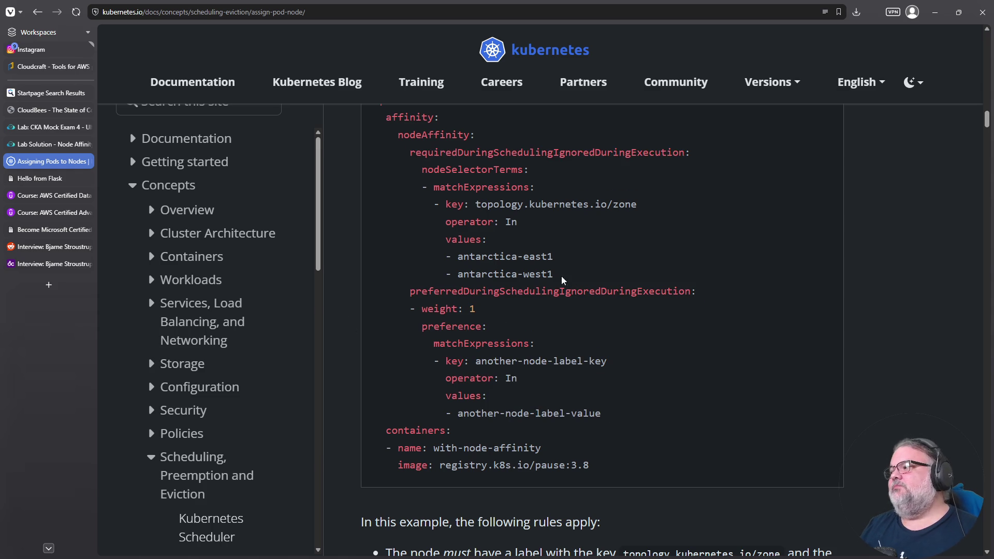
left_click_drag(561, 280, 335, 159)
Copy the node affinity YAML from nodeAffinity downward.
scroll(497, 309, "down", 15)
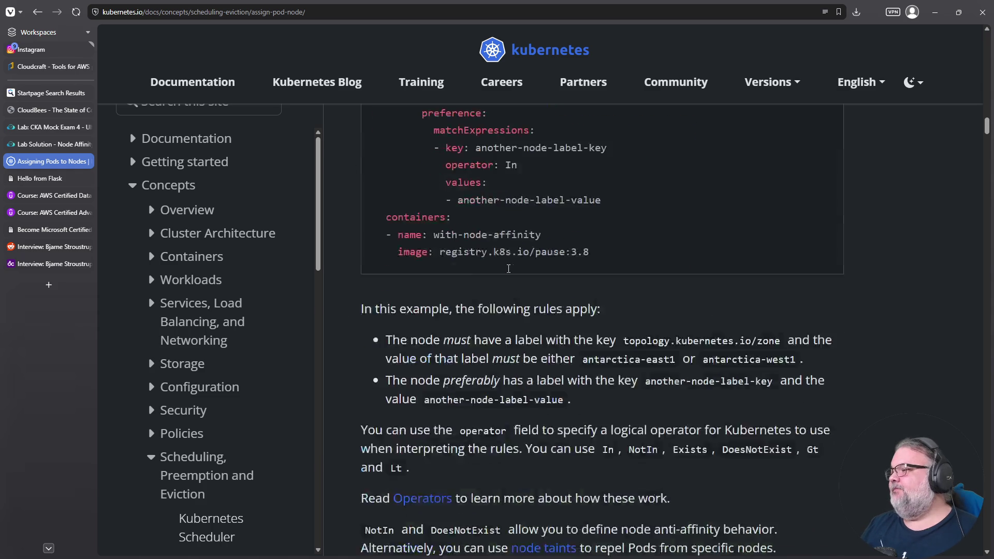
scroll(494, 305, "up", 5)
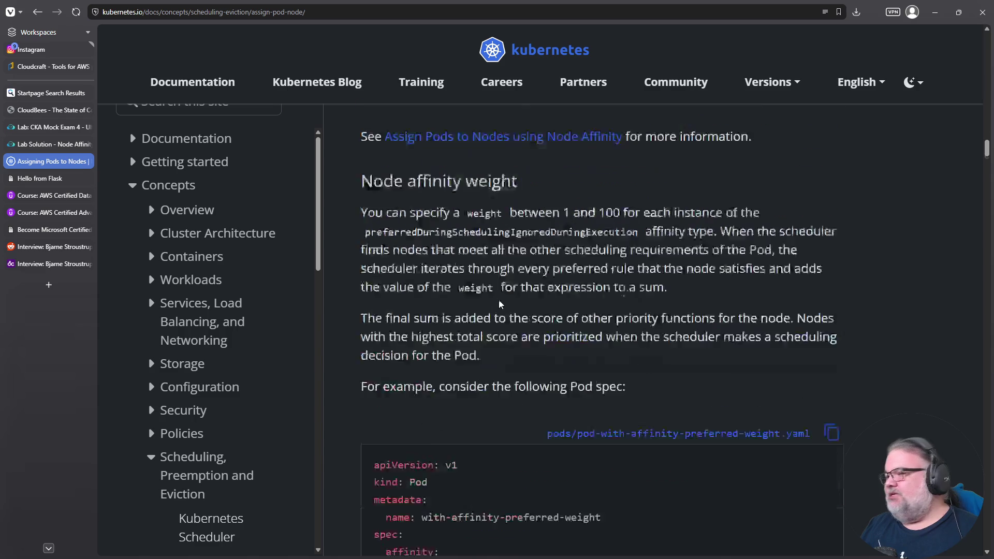
scroll(505, 287, "up", 5)
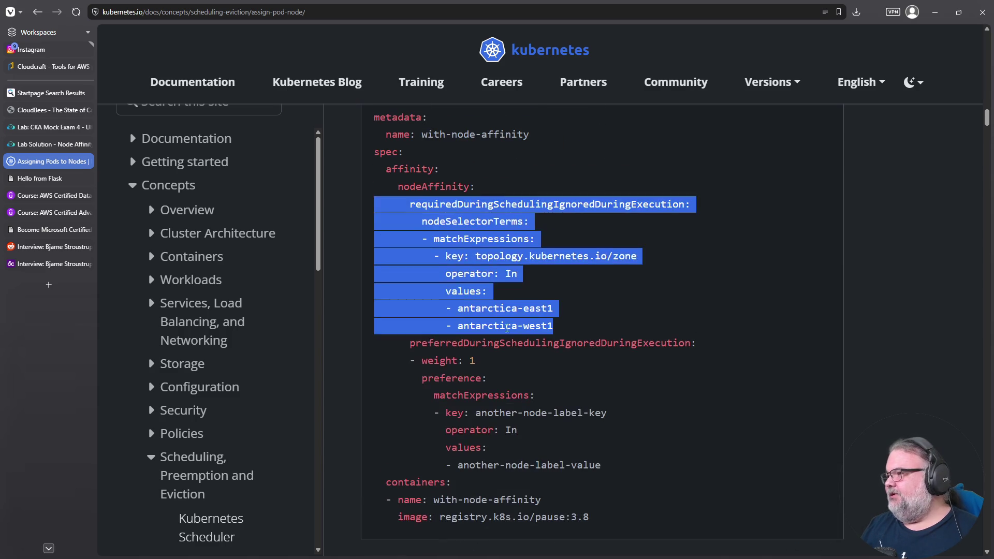
left_click_drag(608, 467, 353, 189)
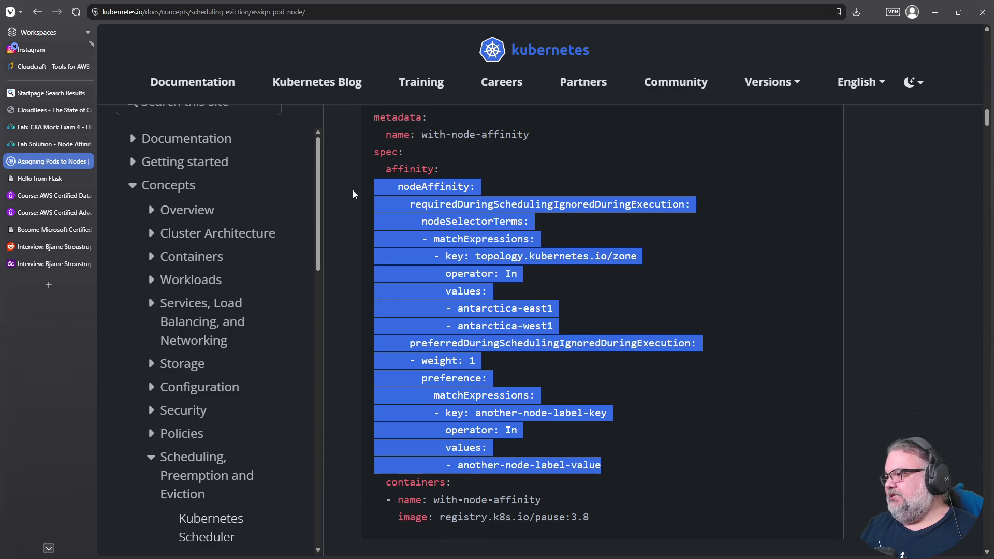
right_click(395, 194)
left_click(427, 207)
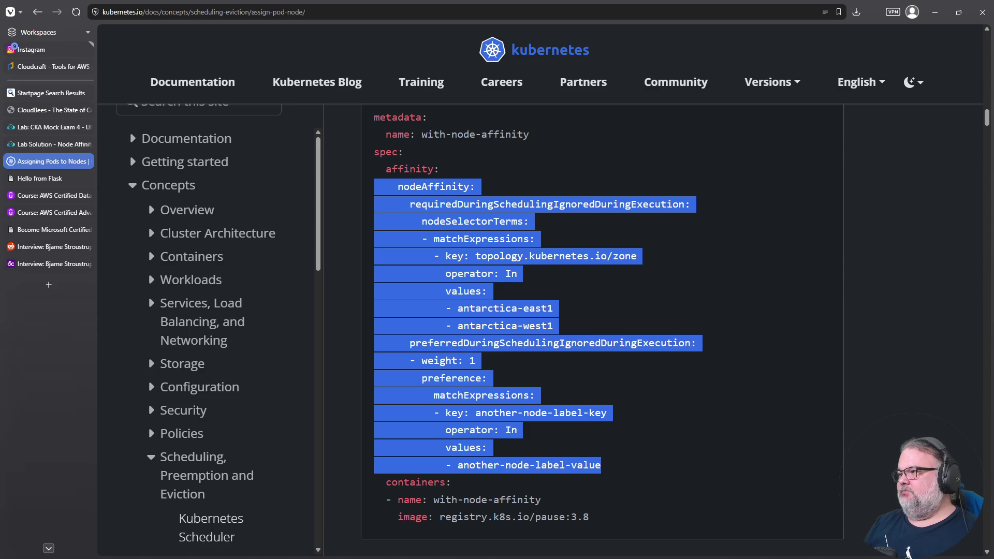
Copy the YAML block from spec down to another-node-label-value.
mouse_move(628, 467)
left_mouse_down()
mouse_move(352, 209)
mouse_move(331, 147)
left_mouse_up()
right_click(387, 148)
left_click(396, 162)
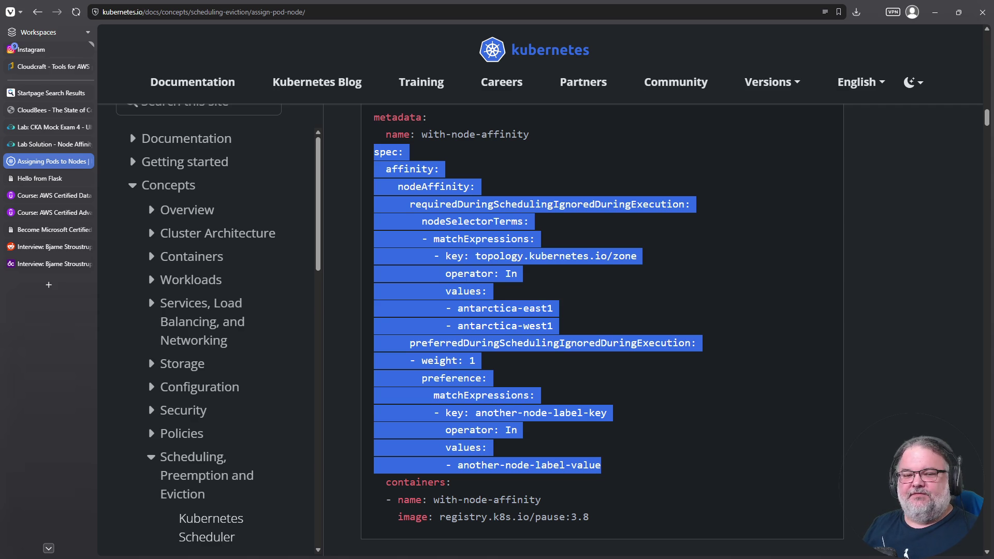
Copy the weight 1 and weight 50 preferred node affinity entries from the docs example.
scroll(501, 427, "down", 15)
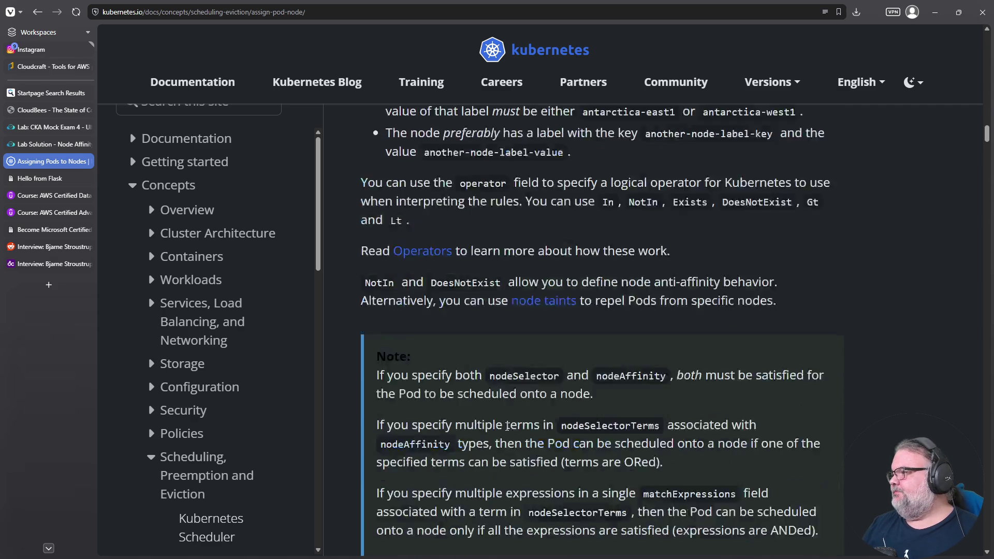
scroll(519, 427, "down", 12)
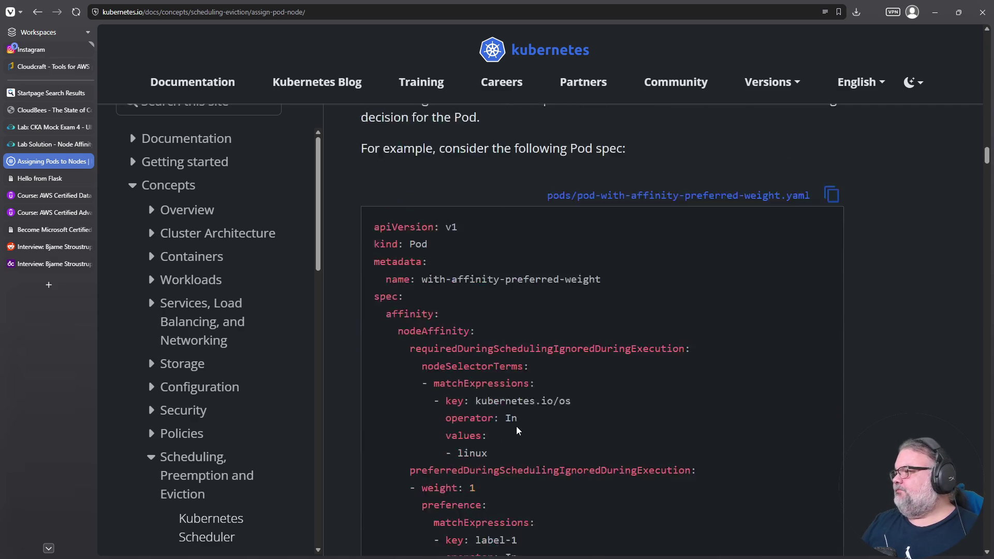
scroll(450, 291, "down", 3)
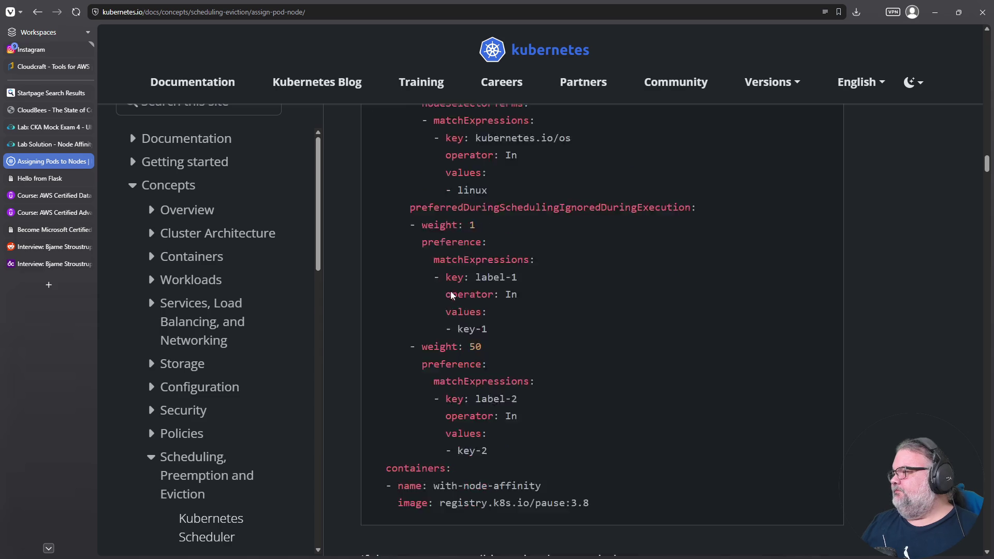
mouse_move(501, 383)
left_mouse_down()
mouse_move(351, 266)
mouse_move(331, 163)
mouse_move(416, 145)
left_mouse_up()
right_click(417, 147)
left_click(431, 159)
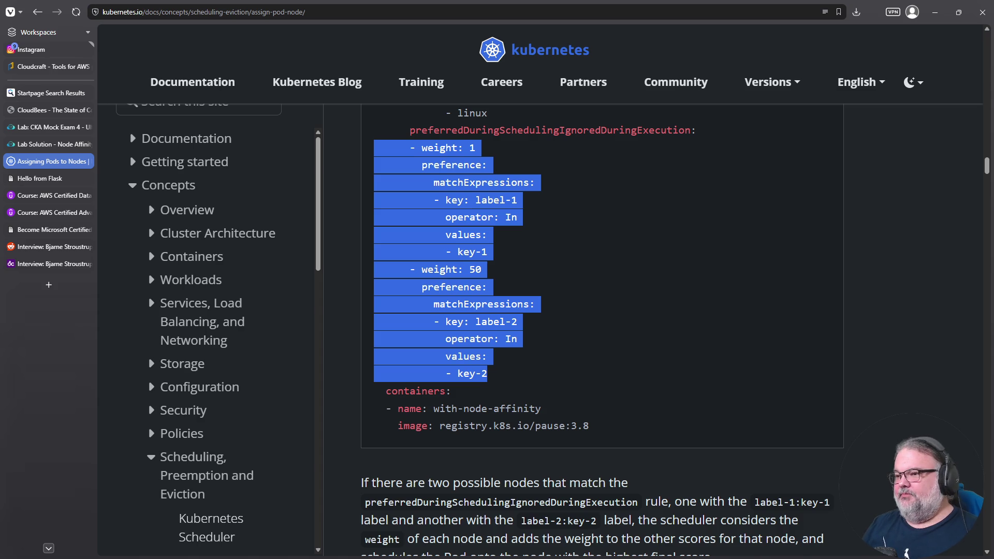
Highlight addedAffinity and the KubeSchedulerConfiguration kind in the scheduling-profile example, then reach Inter-pod affinity.
scroll(487, 326, "down", 10)
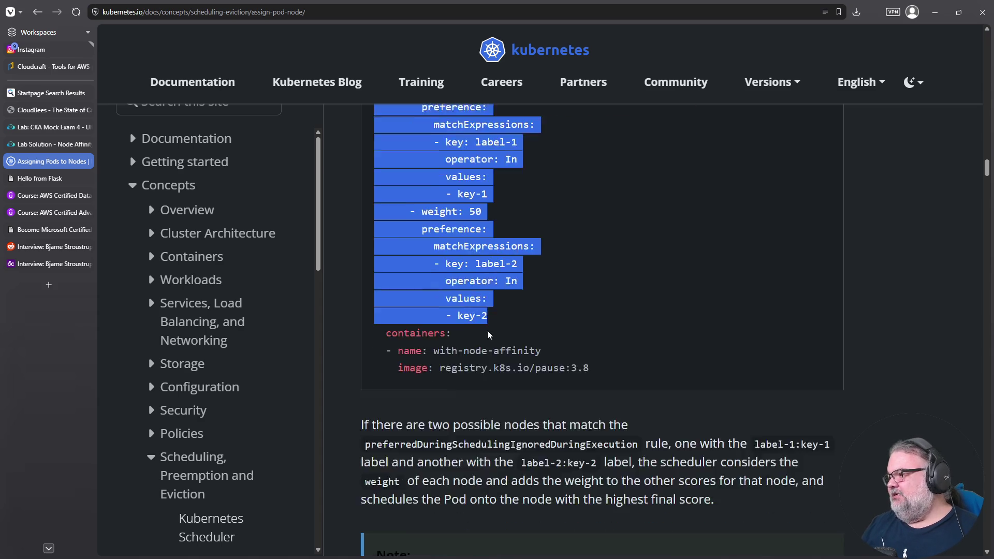
scroll(477, 278, "down", 5)
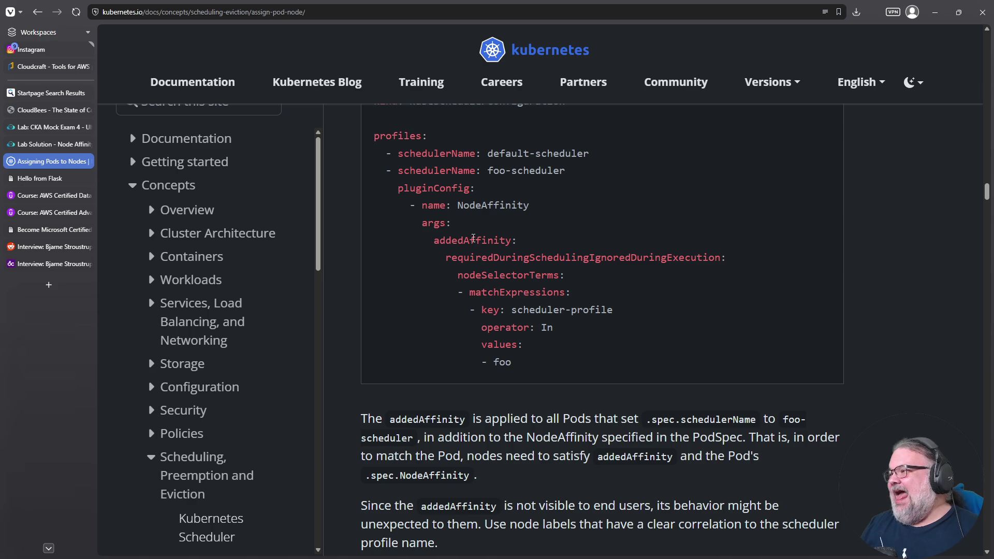
double_click(473, 239)
scroll(443, 232, "up", 2)
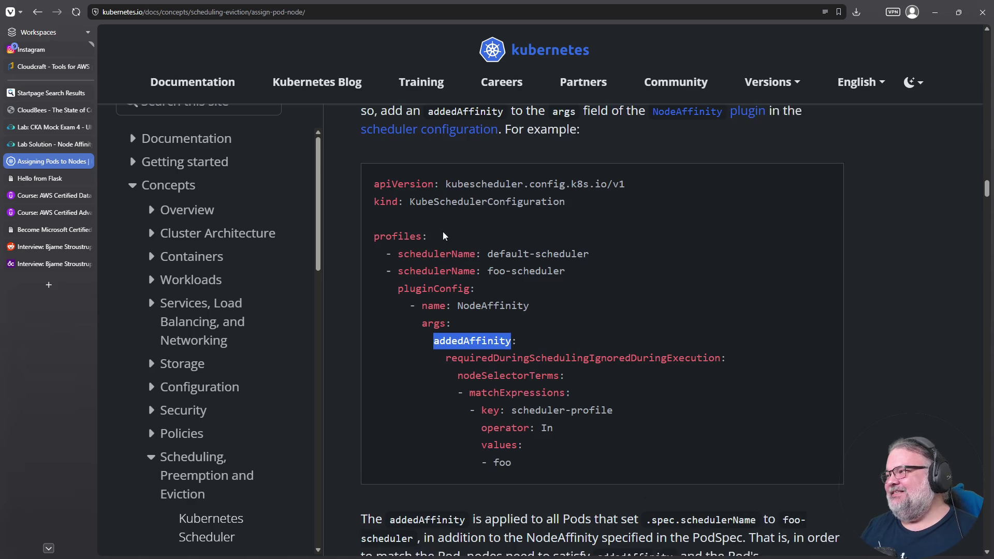
left_click_drag(408, 205, 556, 208)
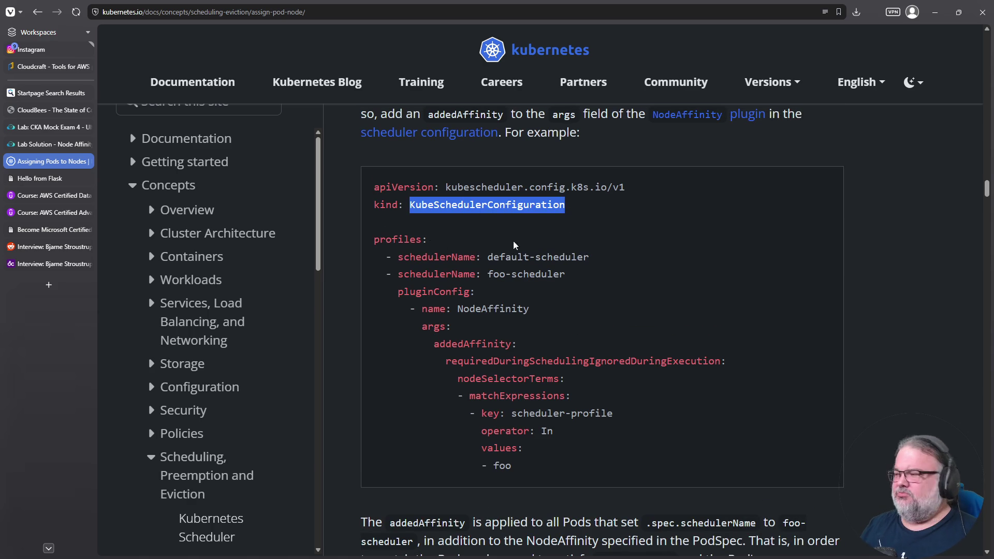
scroll(515, 246, "down", 12)
scroll(487, 291, "down", 14)
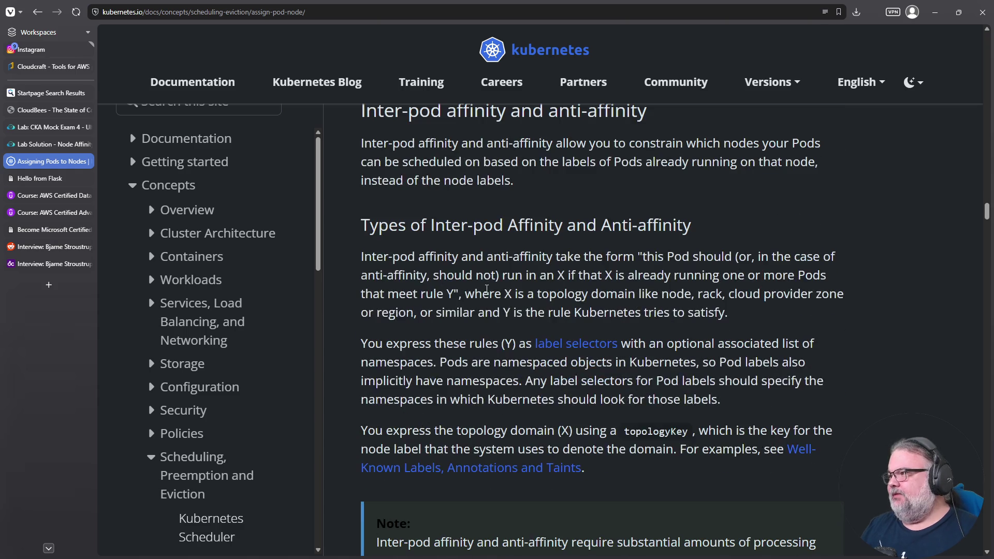
Highlight podAffinity and podAntiAffinity in the with-pod-affinity example YAML.
scroll(486, 285, "down", 18)
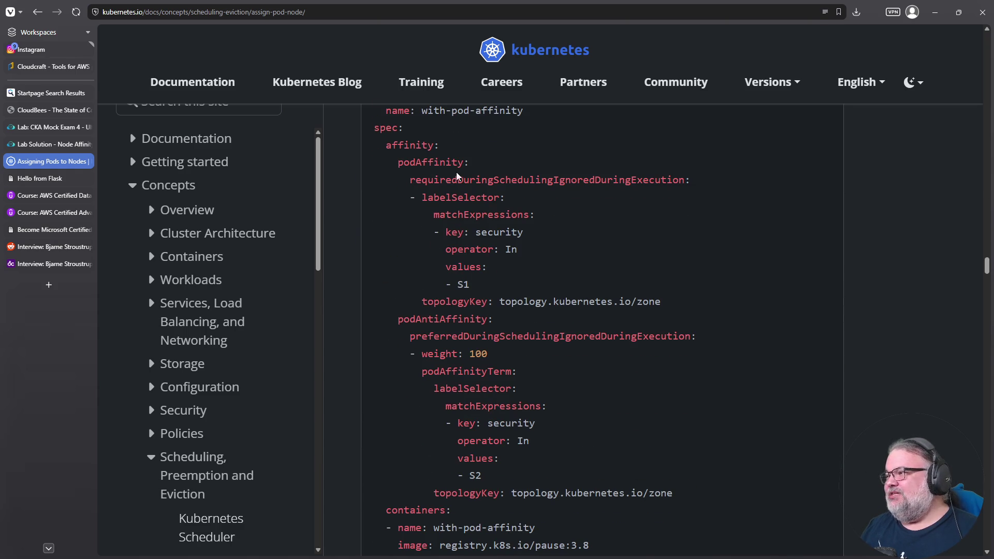
double_click(435, 165)
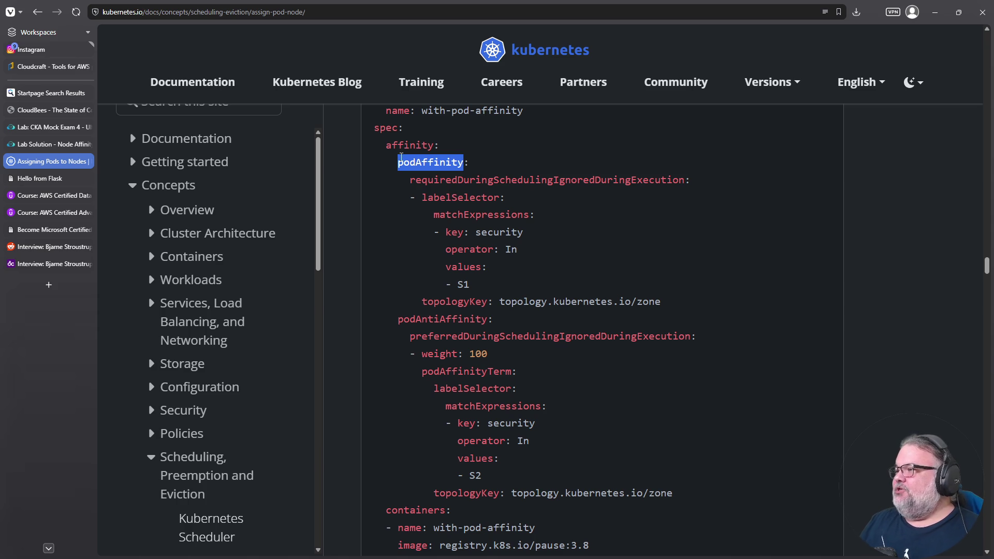
double_click(442, 319)
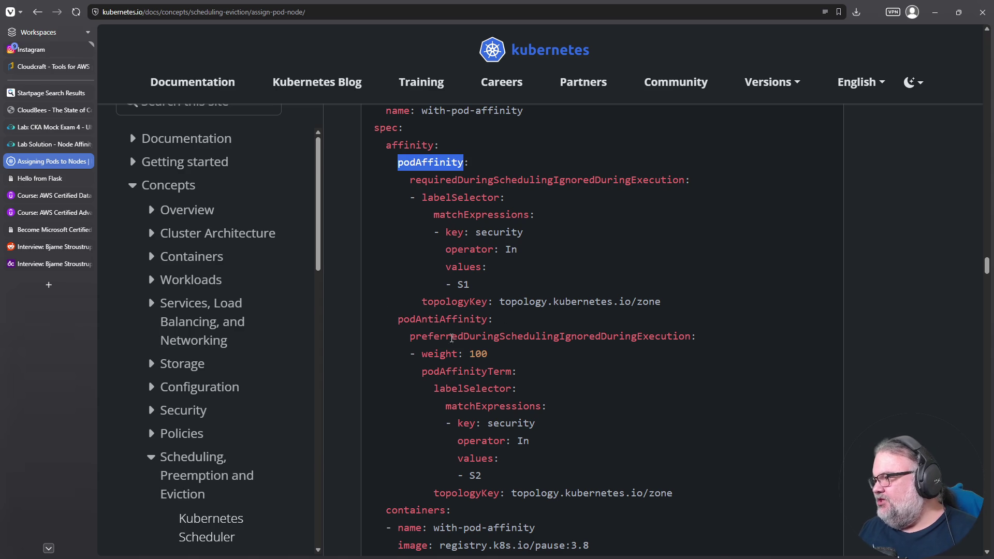
left_click(417, 162)
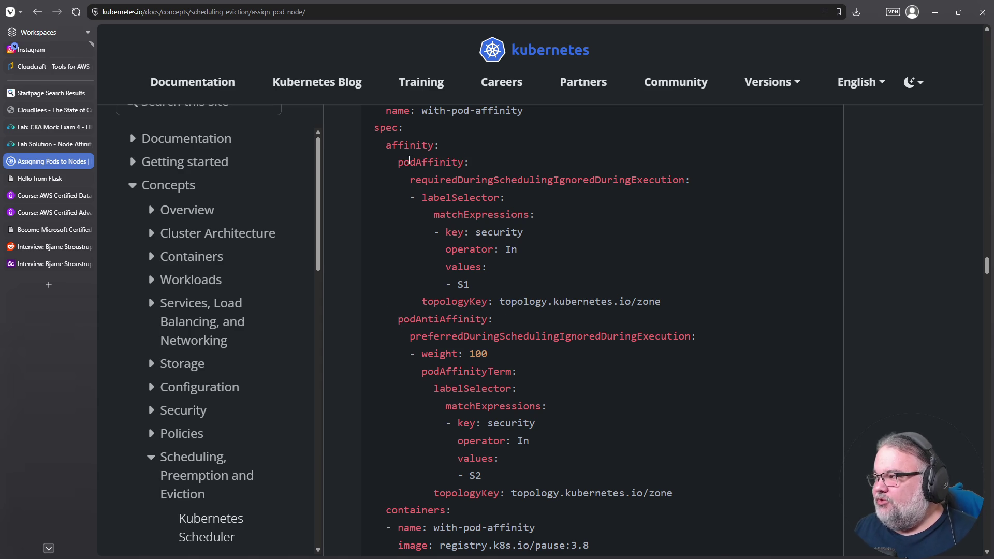
double_click(409, 162)
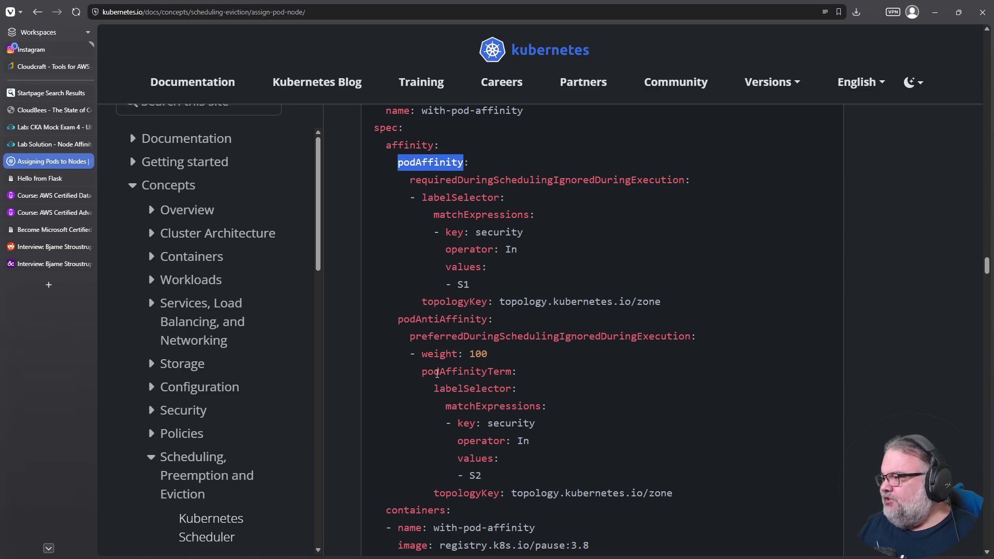
Copy the example's affinity block from affinity: through the last topologyKey line.
triple_click(440, 318)
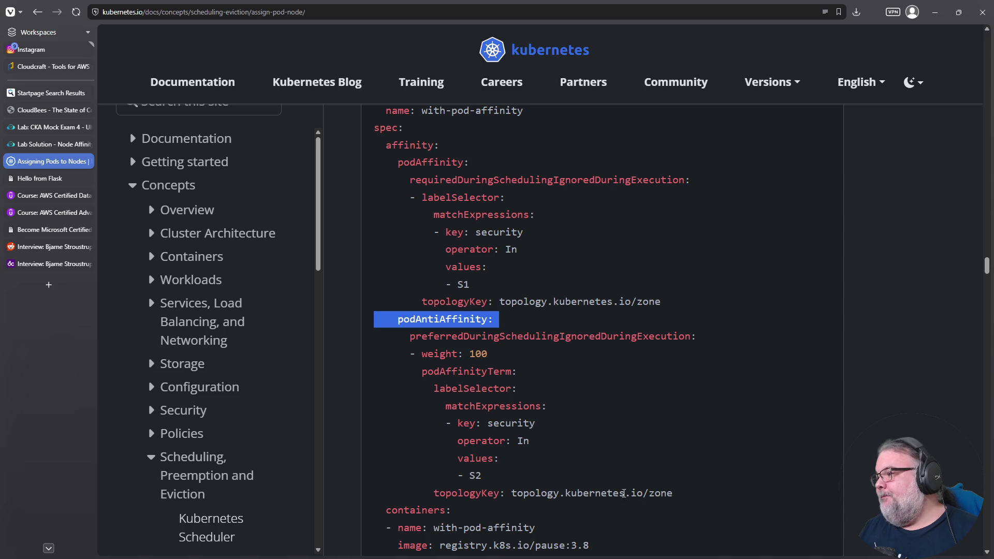
mouse_move(689, 499)
left_mouse_down()
mouse_move(476, 421)
mouse_move(352, 182)
mouse_move(358, 148)
mouse_move(361, 168)
left_mouse_up()
right_click(406, 165)
left_click(433, 179)
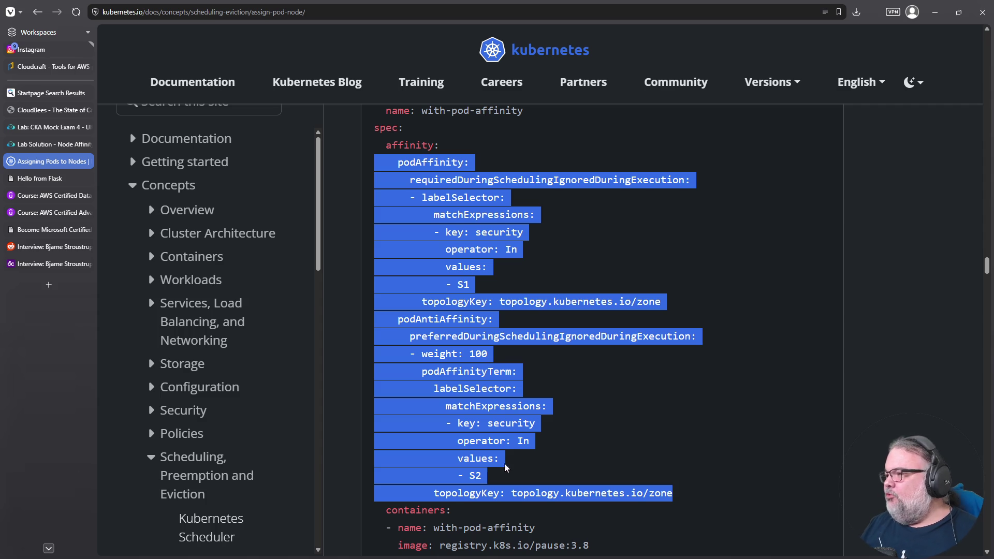
double_click(480, 319)
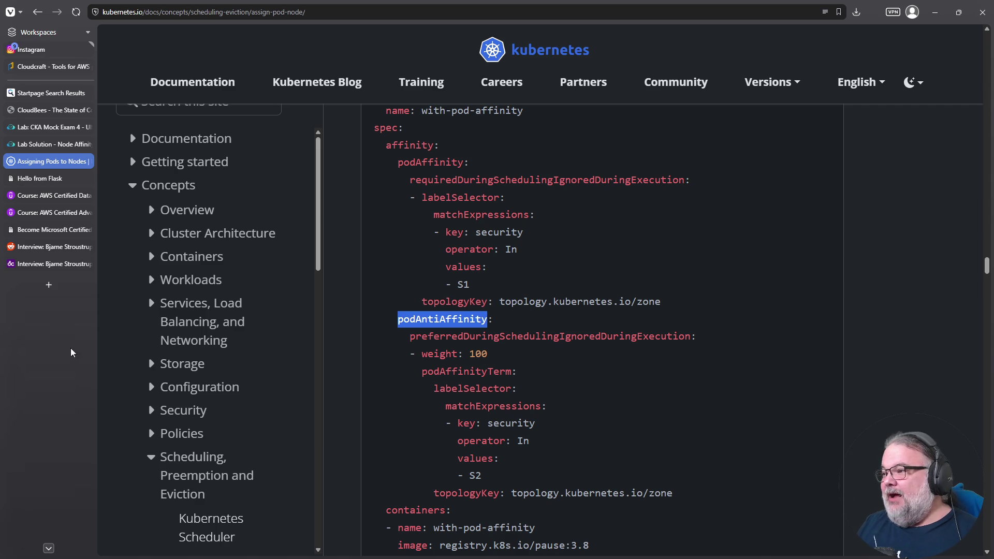
left_click(48, 284)
Search Startpage for 'aws certification' and open the AWS Training and Certification result.
type("aws certification")
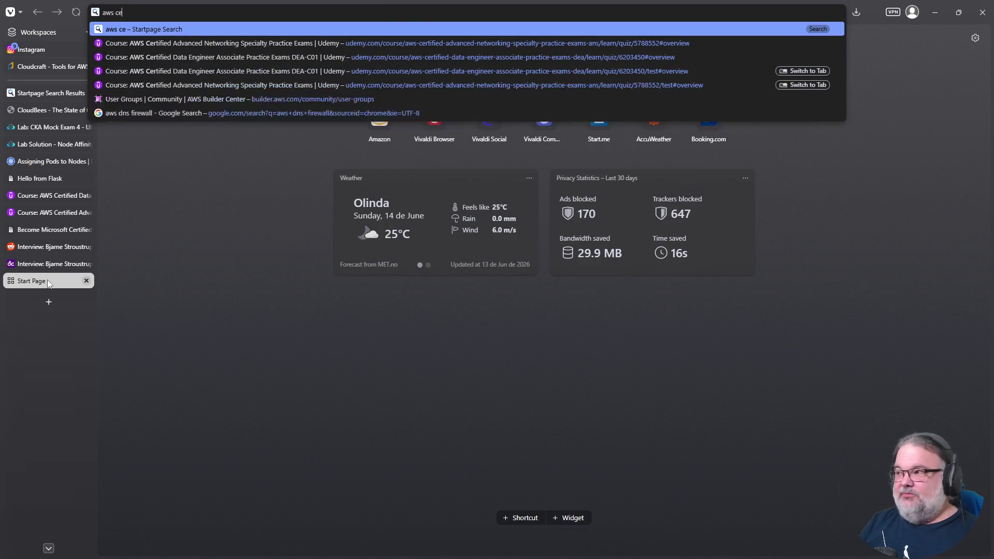
key("Return")
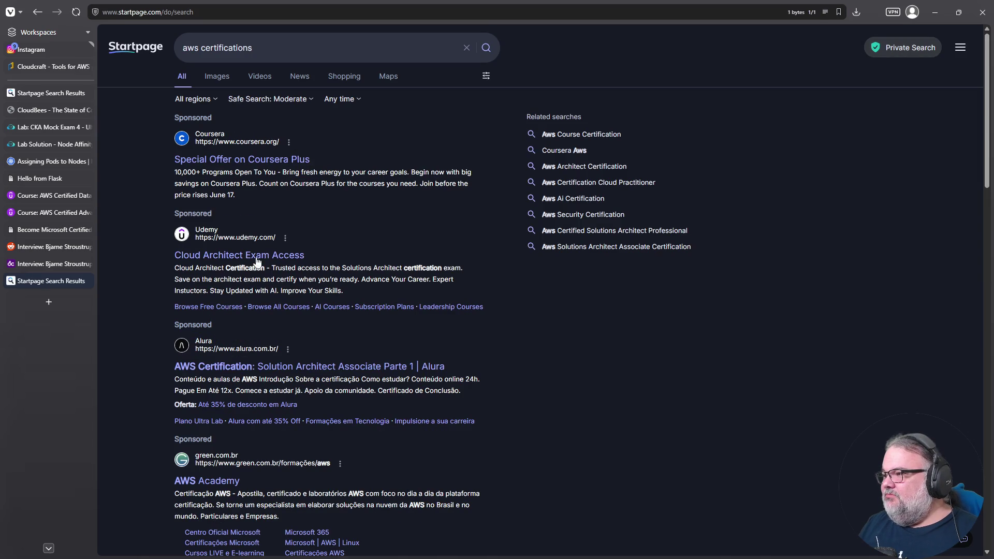
scroll(250, 276, "down", 5)
scroll(251, 276, "down", 3)
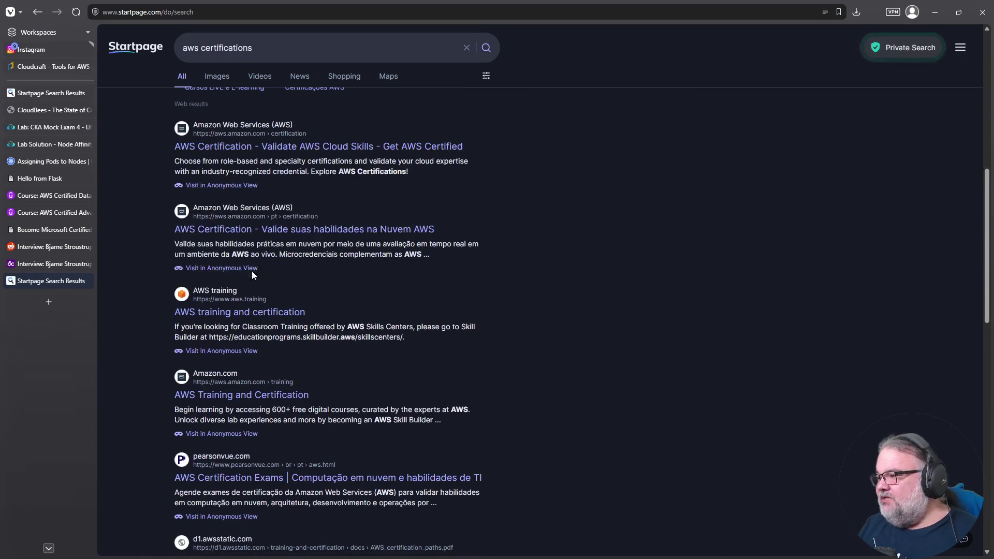
left_click(229, 393)
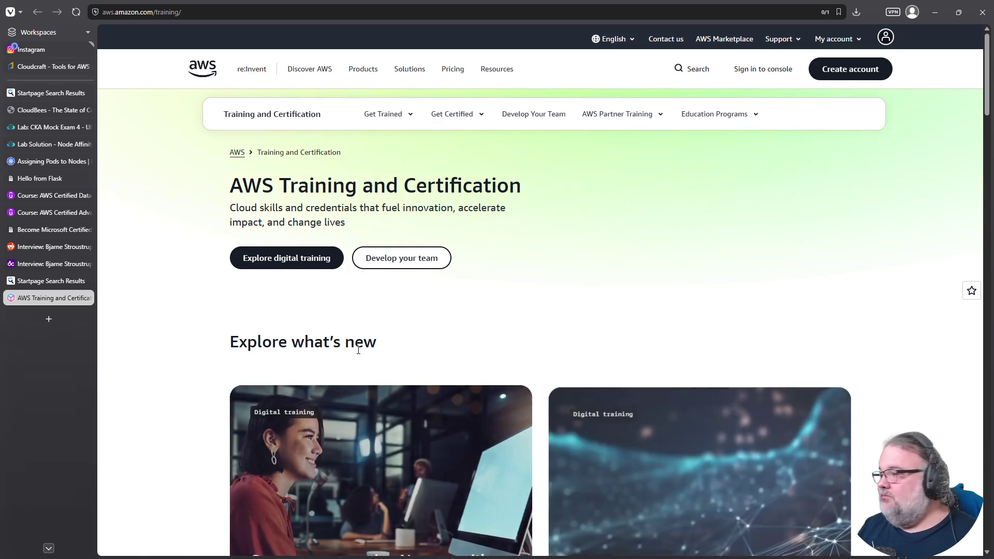
Go to Certification Overview and open the AWS Certified Advanced Networking - Specialty details.
scroll(365, 332, "down", 15)
scroll(365, 334, "down", 20)
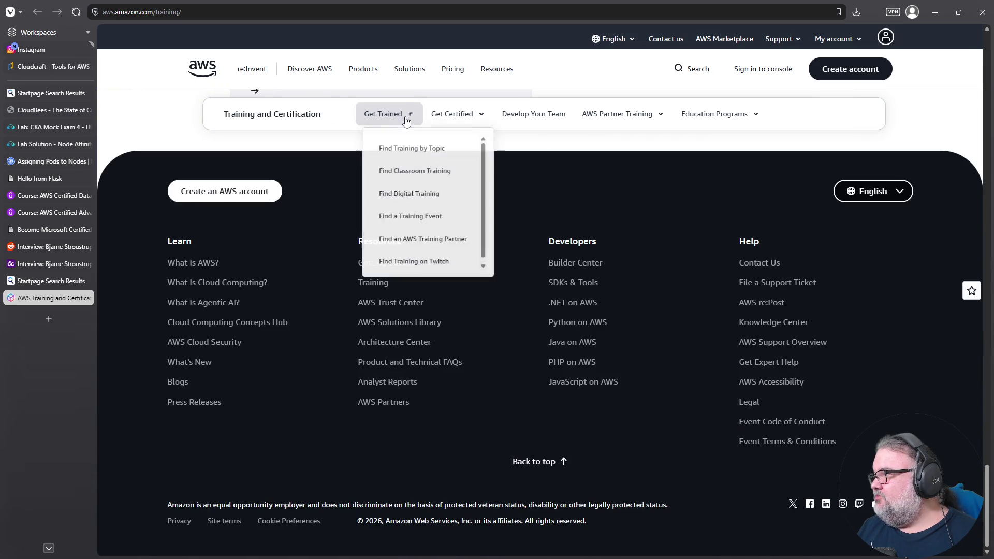
mouse_move(452, 114)
left_click(460, 150)
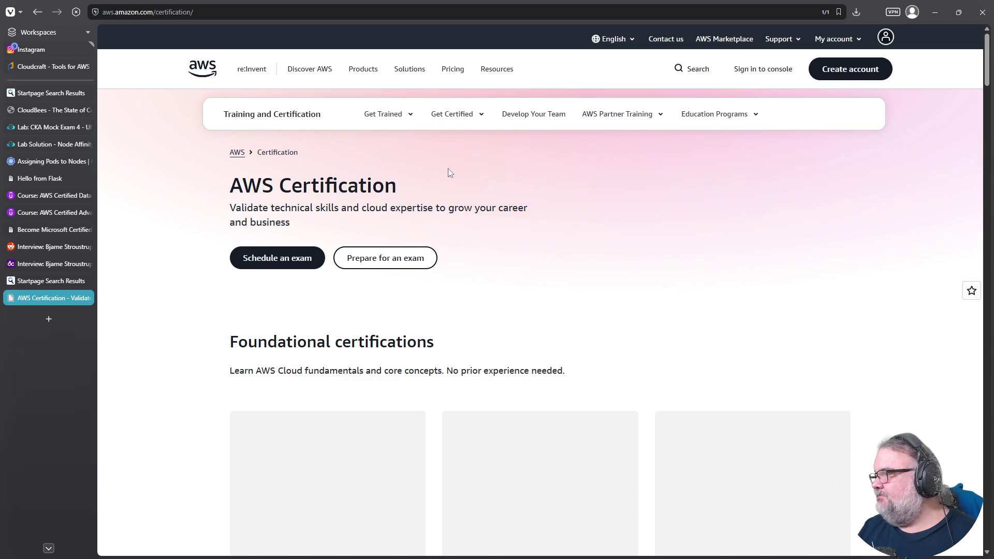
scroll(430, 349, "down", 10)
scroll(447, 360, "down", 10)
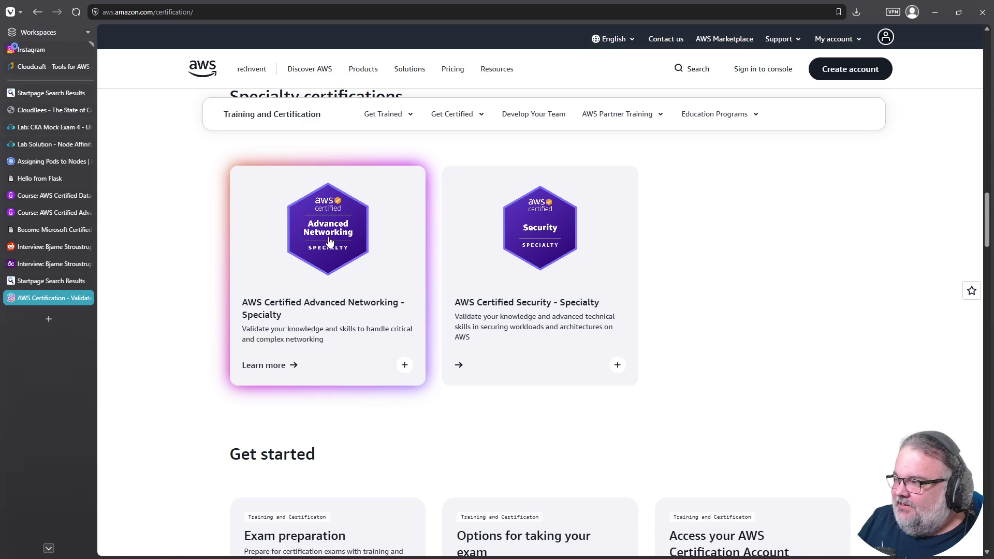
left_click(343, 266)
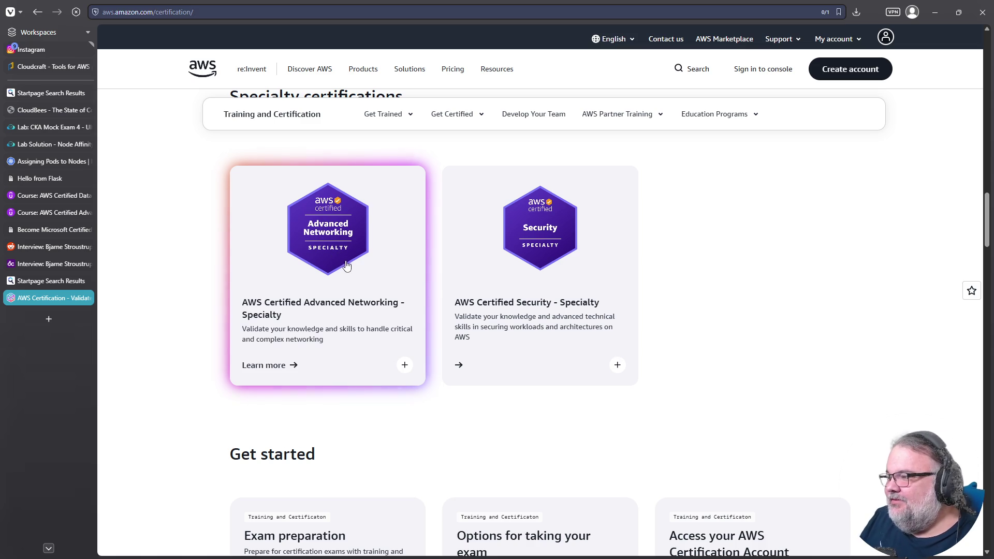
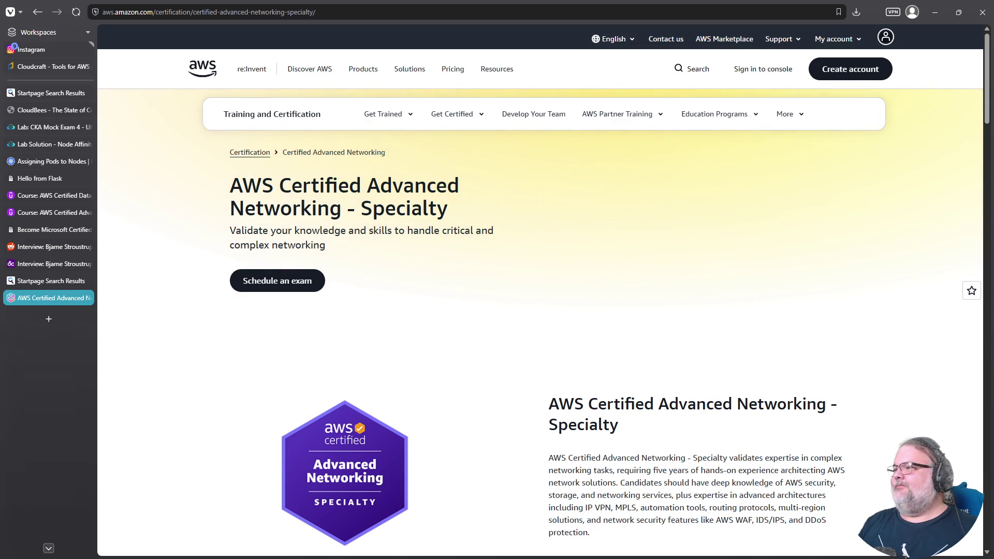
Scroll the Advanced Networking Specialty page, go back to the main certification page, and open the language list.
scroll(497, 333, "down", 8)
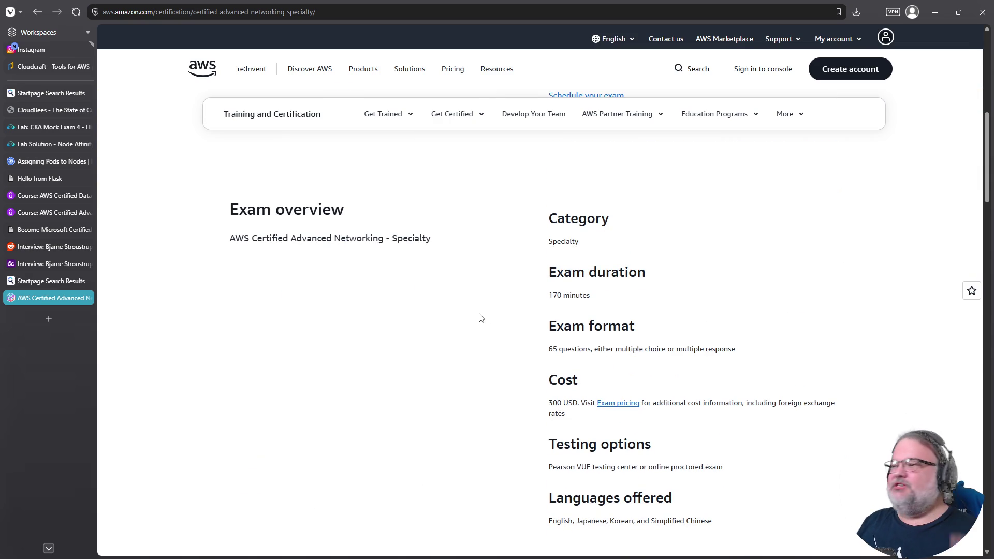
scroll(607, 328, "up", 7)
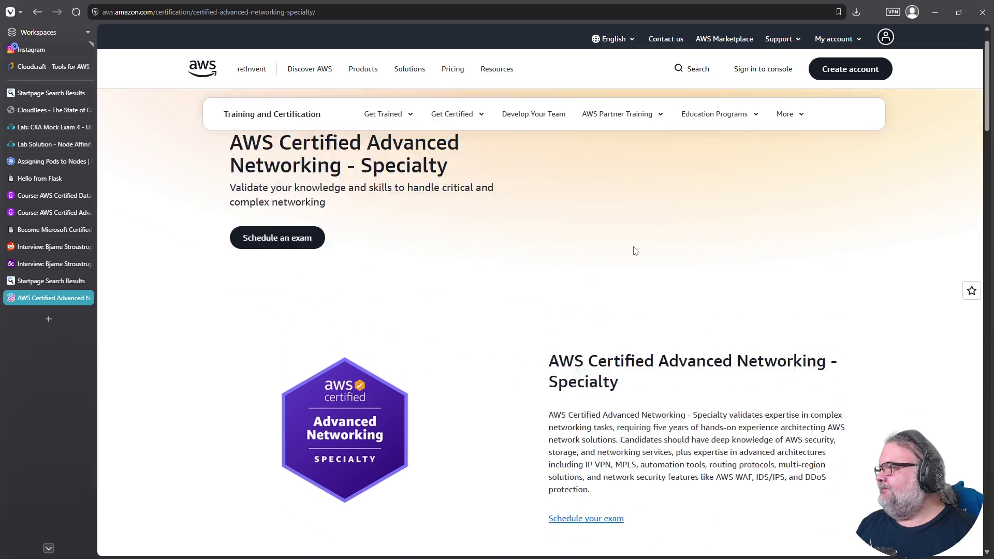
scroll(636, 251, "up", 1)
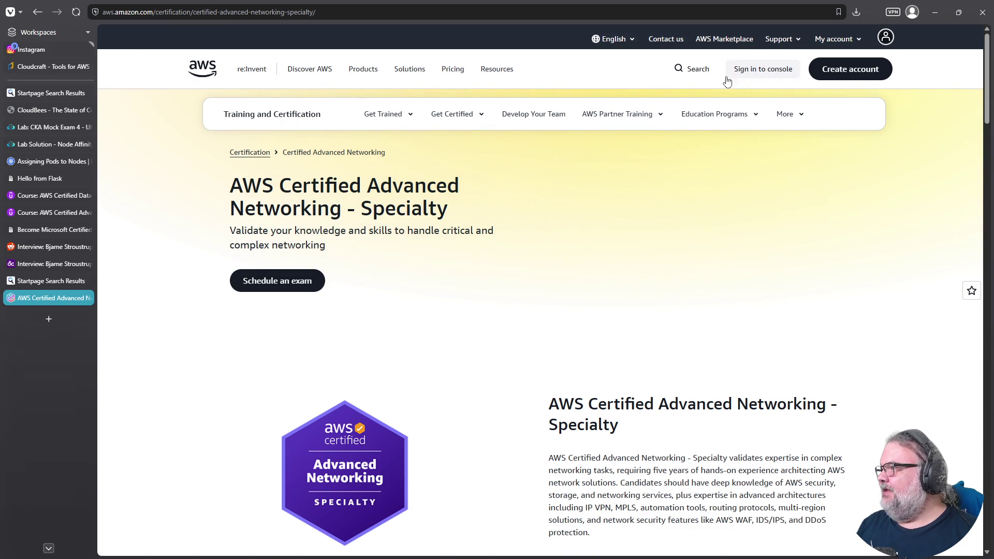
left_click(38, 12)
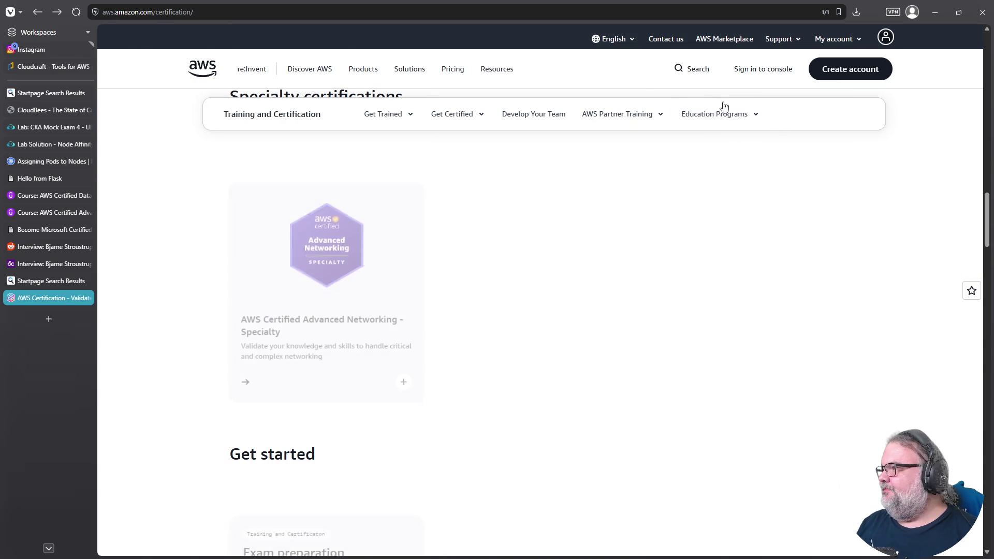
left_click(620, 39)
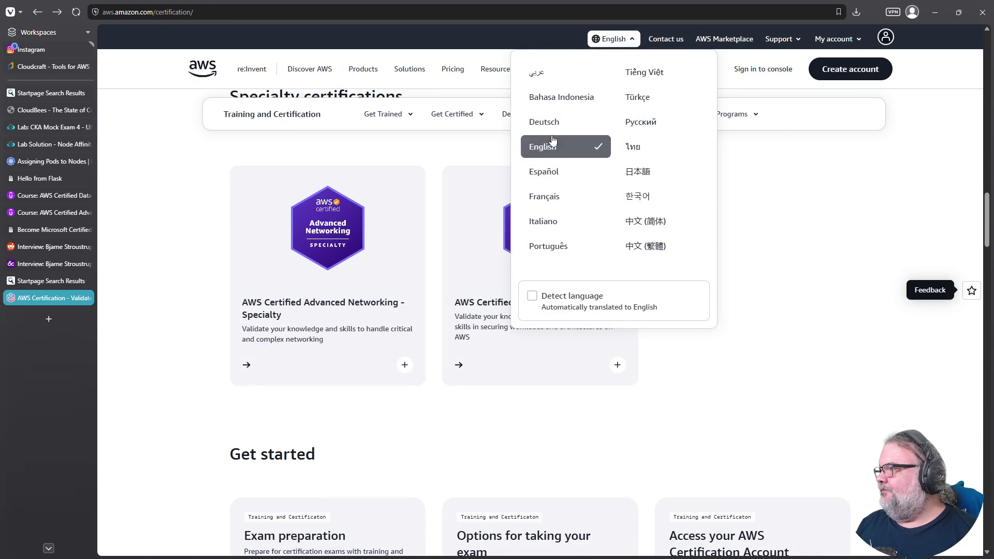
left_click(552, 246)
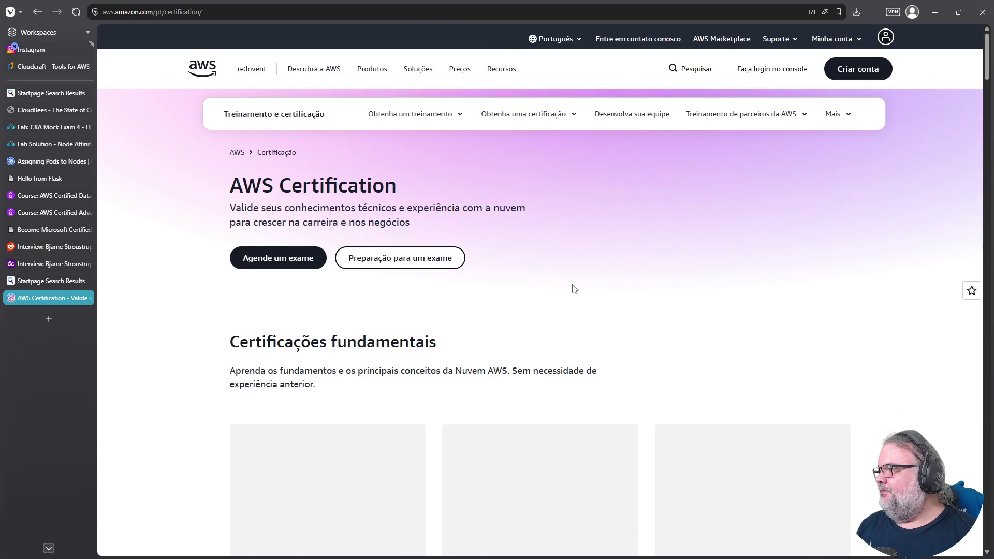
scroll(605, 415, "down", 10)
scroll(599, 414, "down", 10)
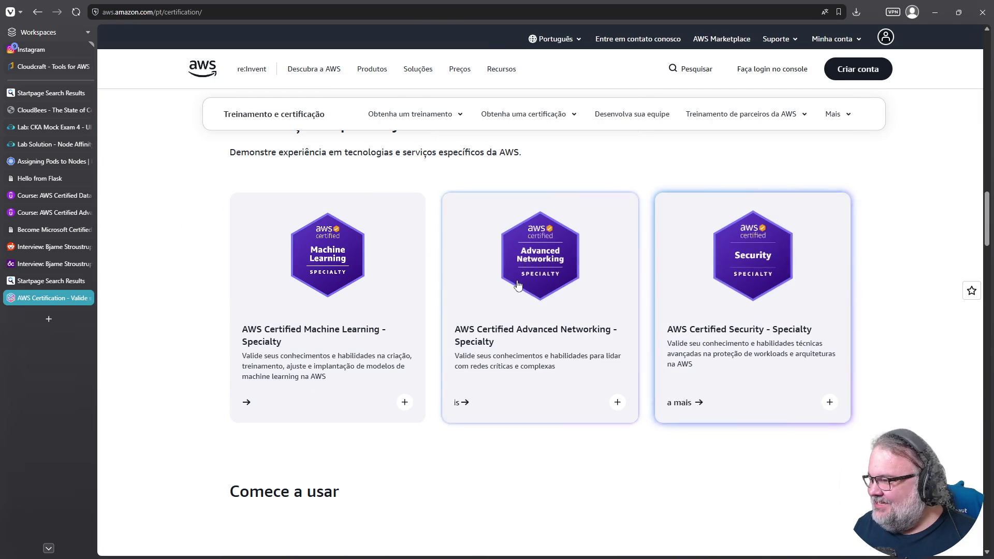
left_click(335, 292)
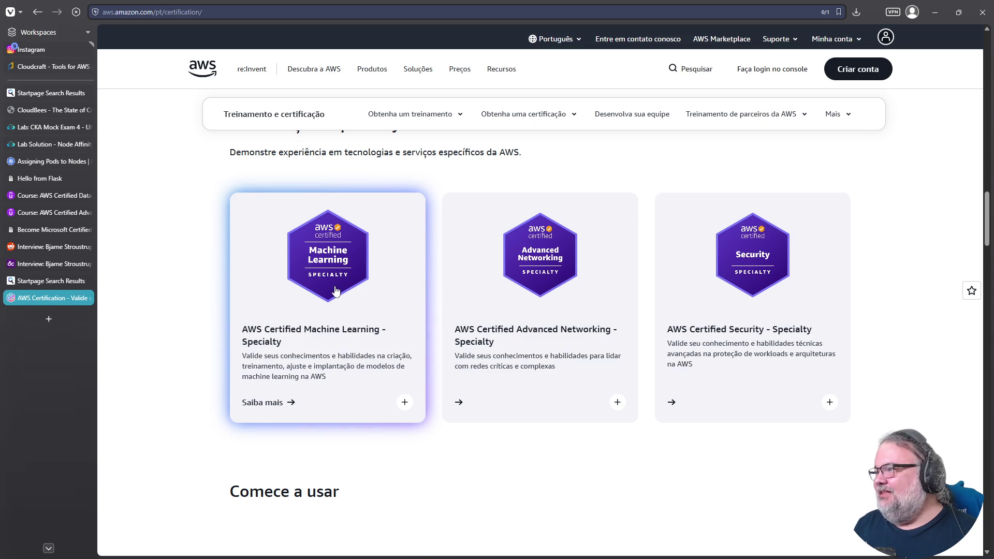
scroll(542, 367, "down", 3)
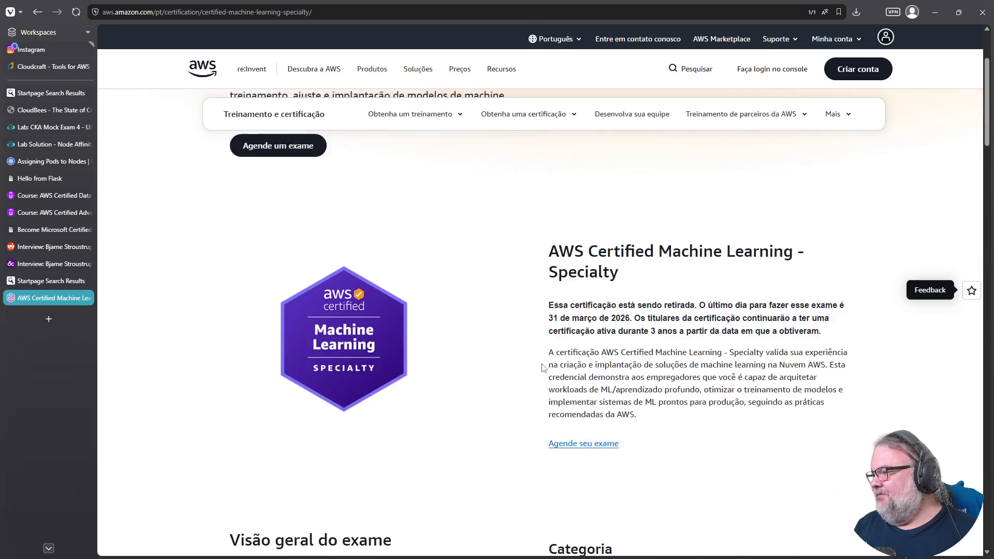
scroll(572, 217, "down", 2)
left_click_drag(549, 208, 631, 209)
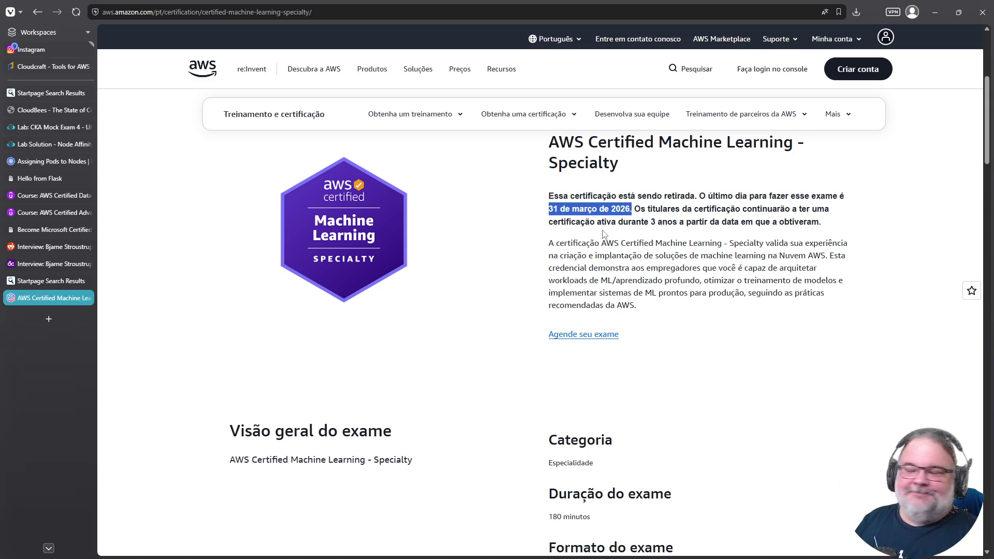
left_click(38, 11)
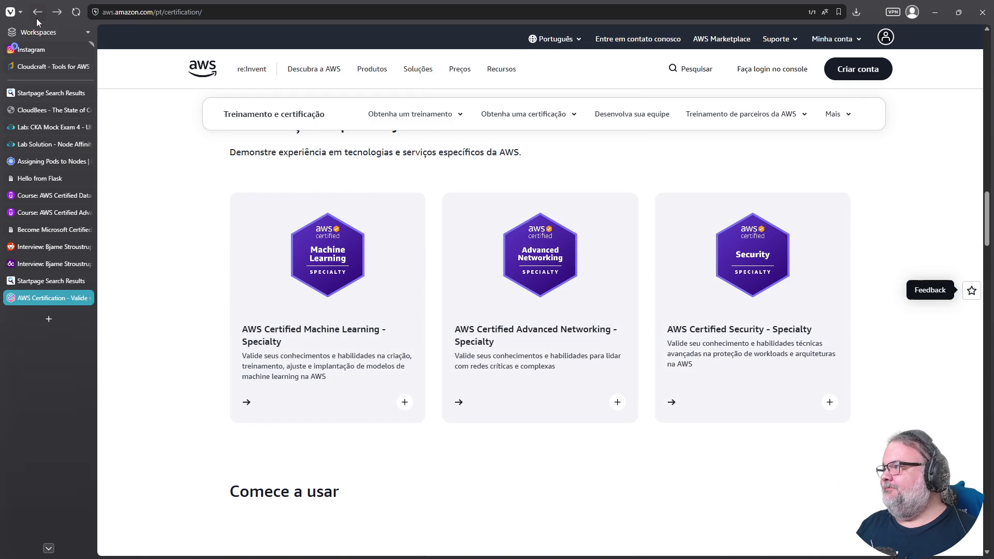
left_click(554, 38)
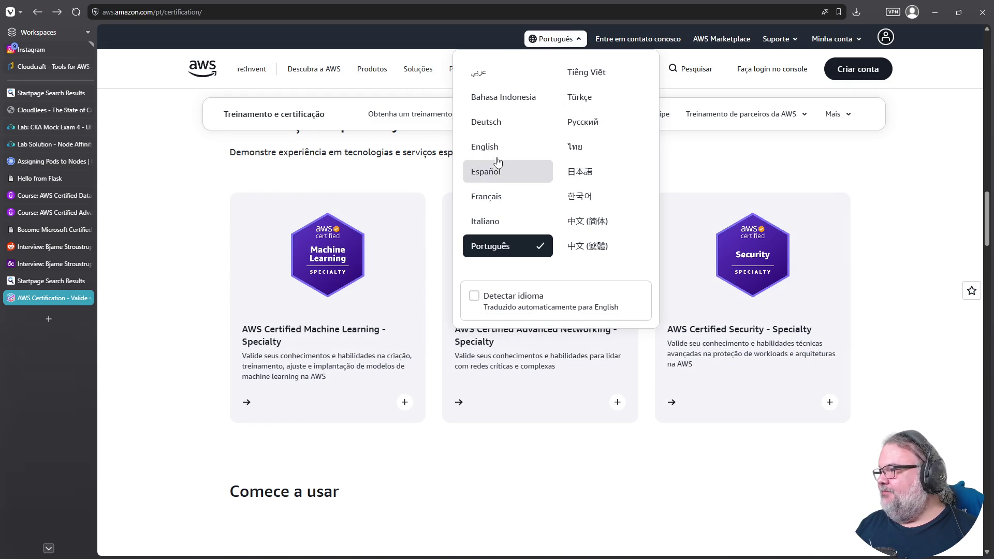
left_click(486, 145)
scroll(586, 417, "down", 20)
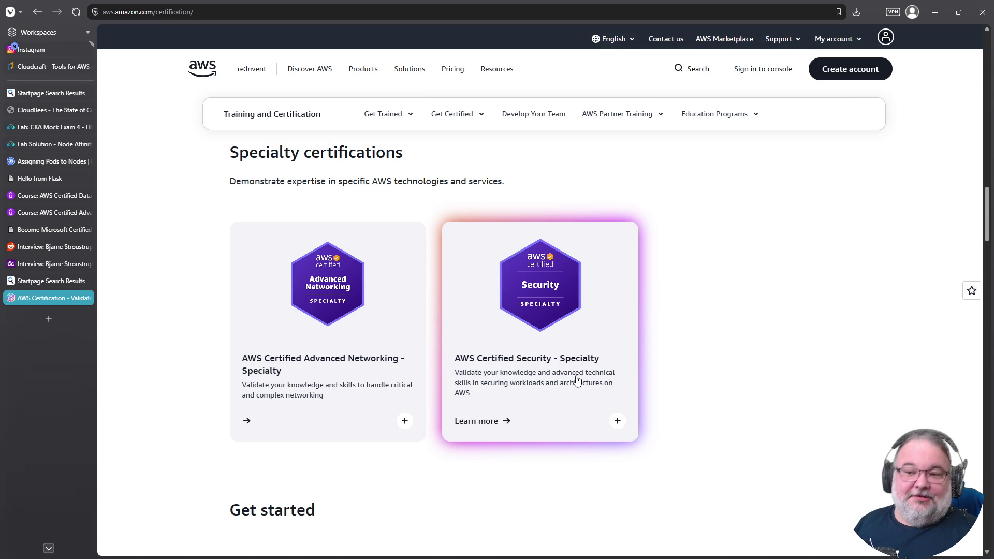
scroll(600, 409, "up", 2)
scroll(626, 402, "down", 4)
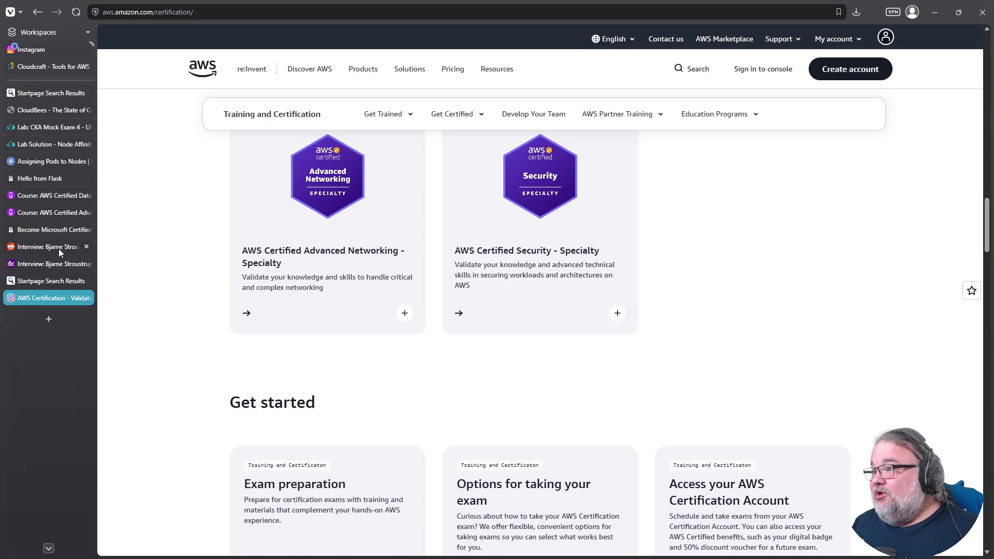
left_click(33, 144)
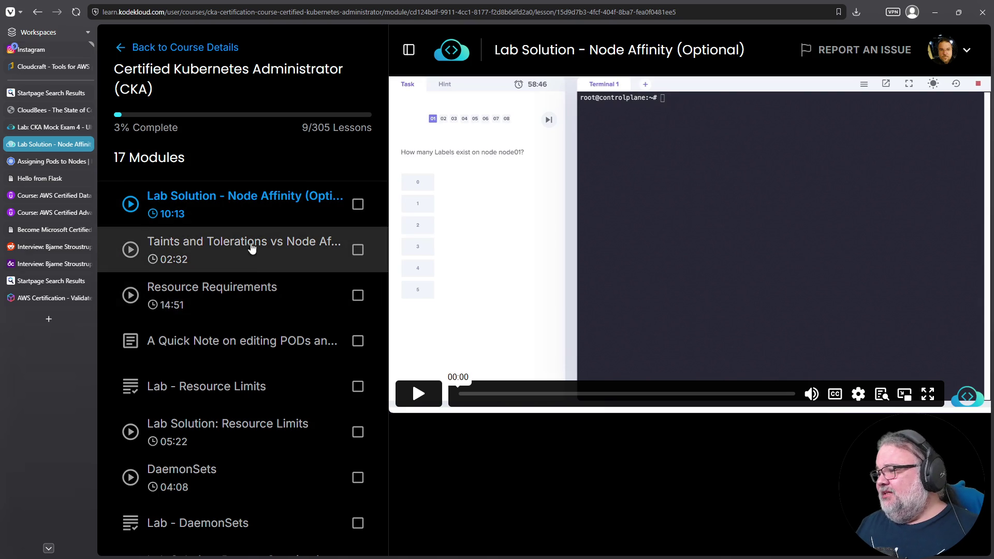
Scroll the CKA lesson list and open the (2025 Updates) Admission Controllers video.
scroll(252, 248, "down", 4)
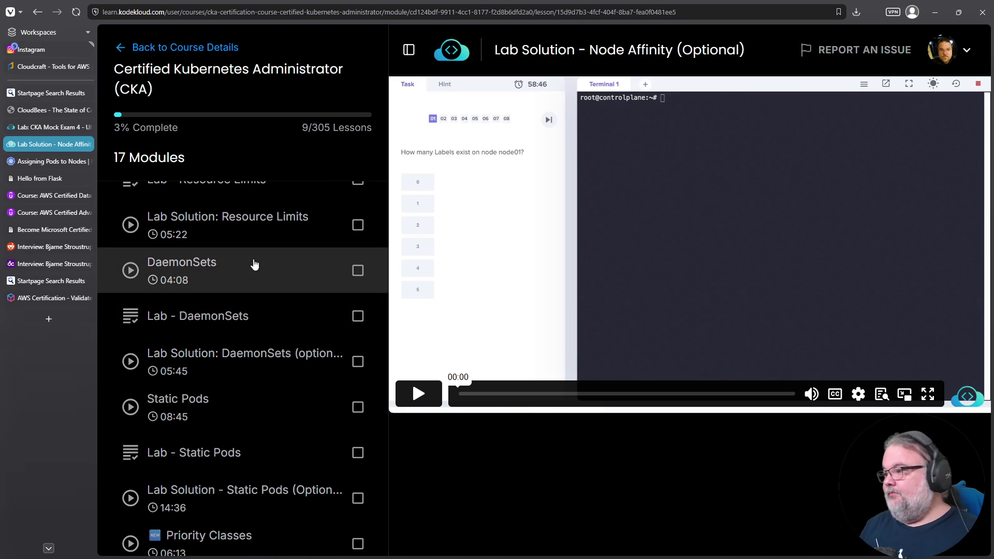
scroll(255, 262, "down", 6)
scroll(289, 312, "down", 7)
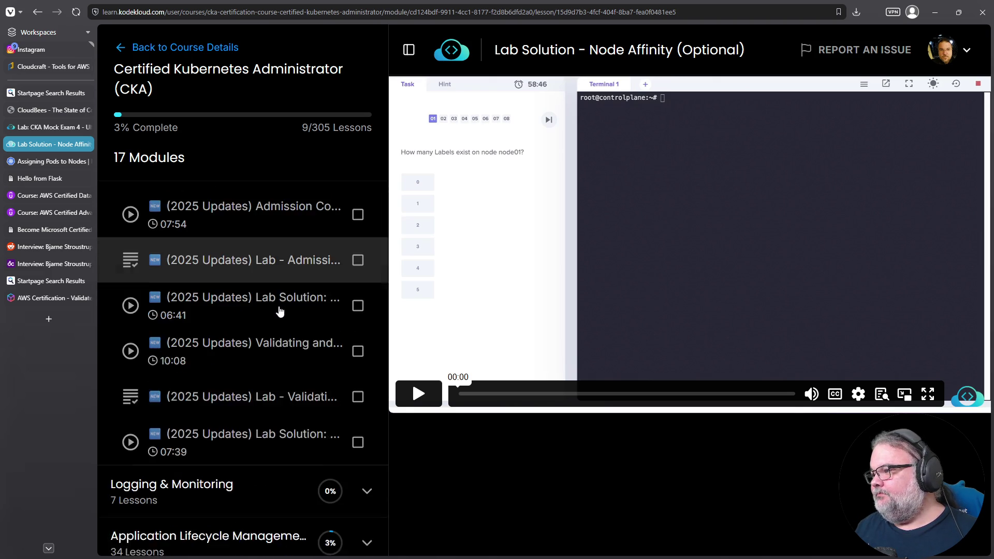
scroll(280, 311, "down", 3)
scroll(293, 312, "up", 4)
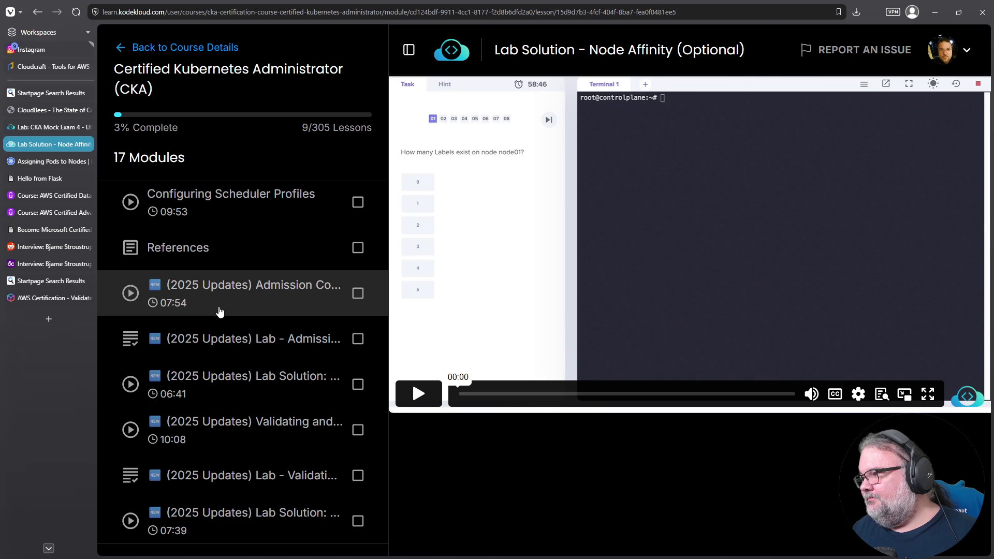
scroll(241, 308, "up", 3)
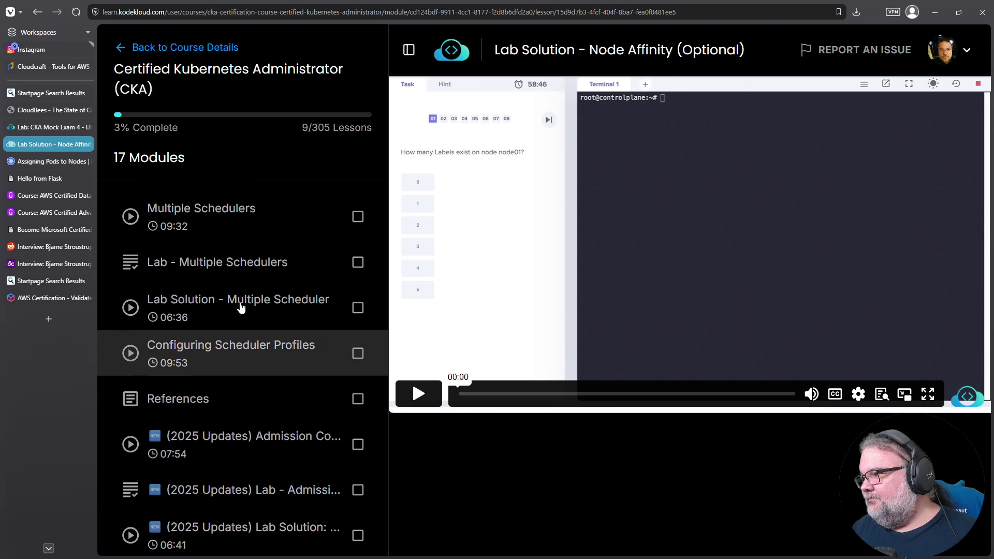
scroll(240, 308, "down", 4)
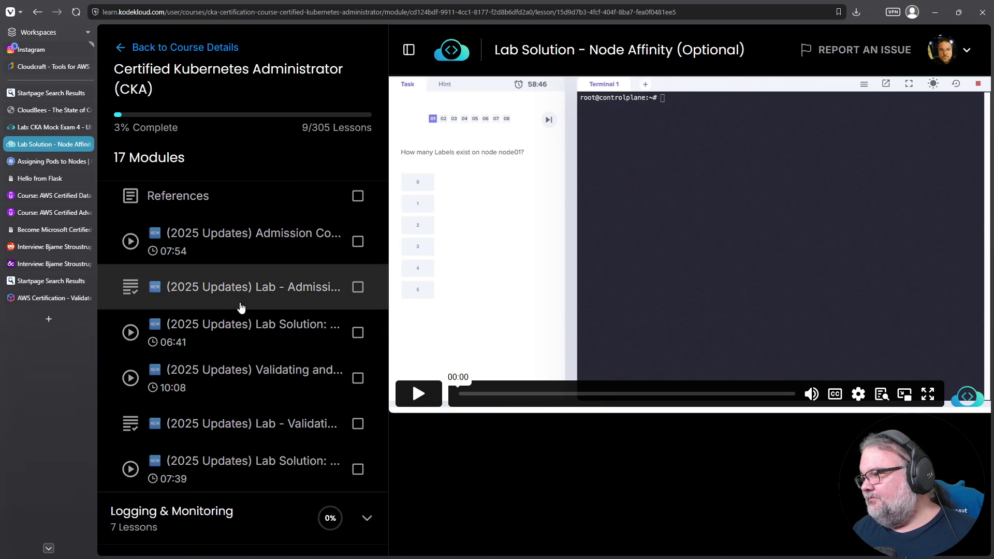
left_click(253, 251)
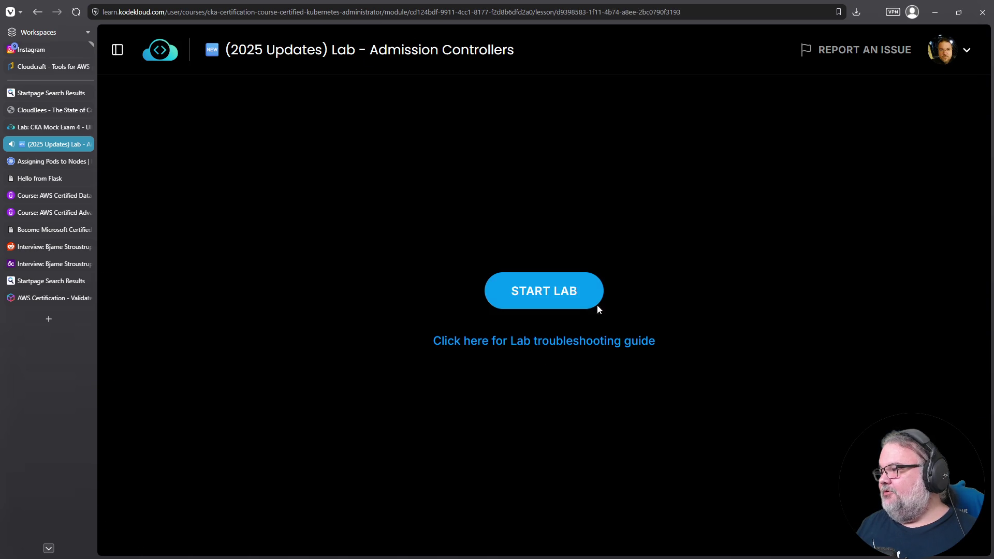
Open the (2025 Updates) Lab - Admission Controllers and start the lab.
left_click(595, 304)
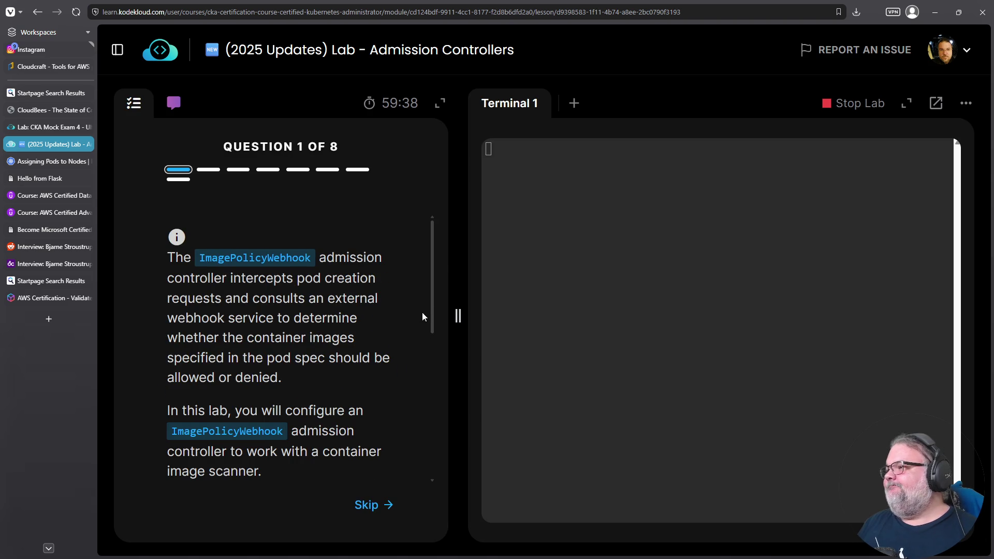
Widen the terminal panel and highlight key phrases in Question 1, including the image checker webhook URL.
left_click_drag(458, 313, 413, 313)
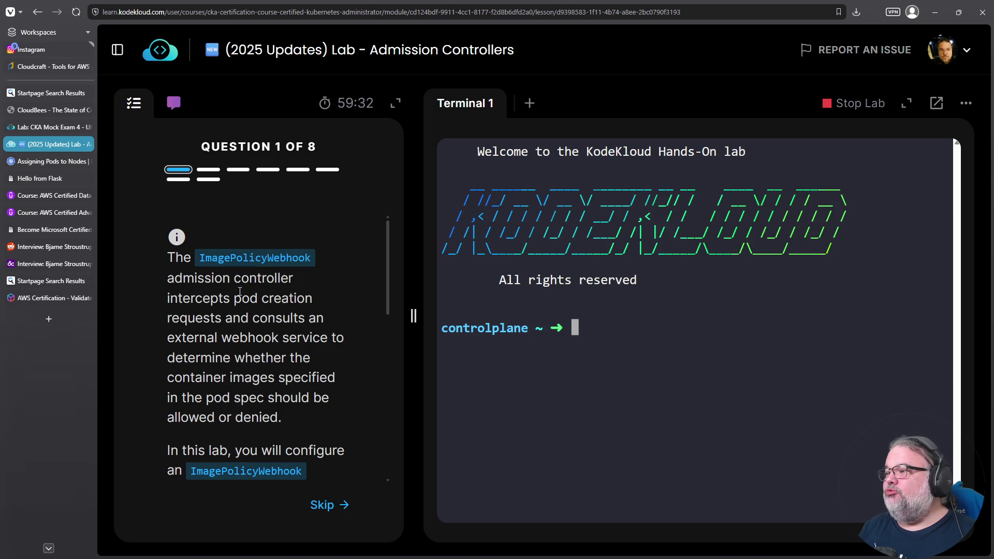
left_click_drag(169, 301, 255, 303)
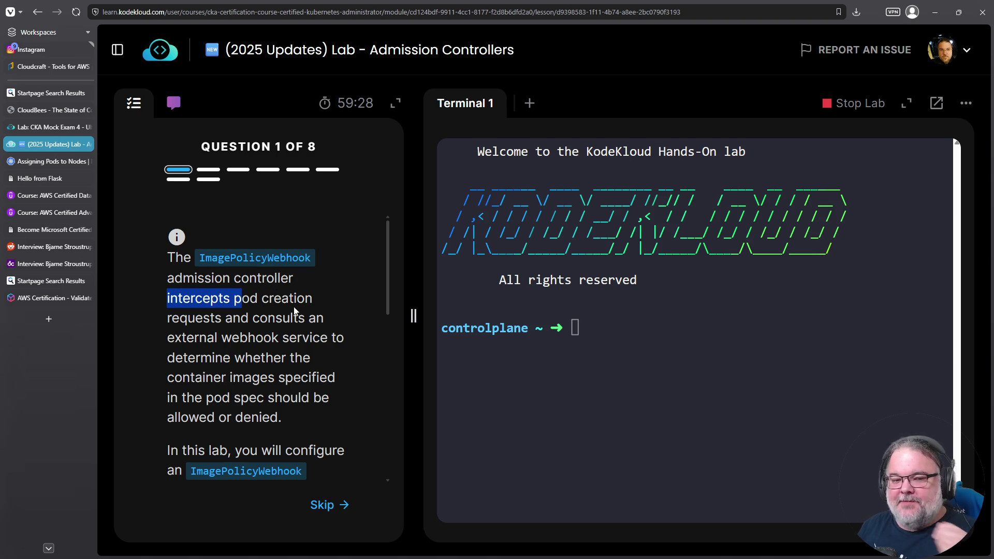
scroll(243, 278, "down", 2)
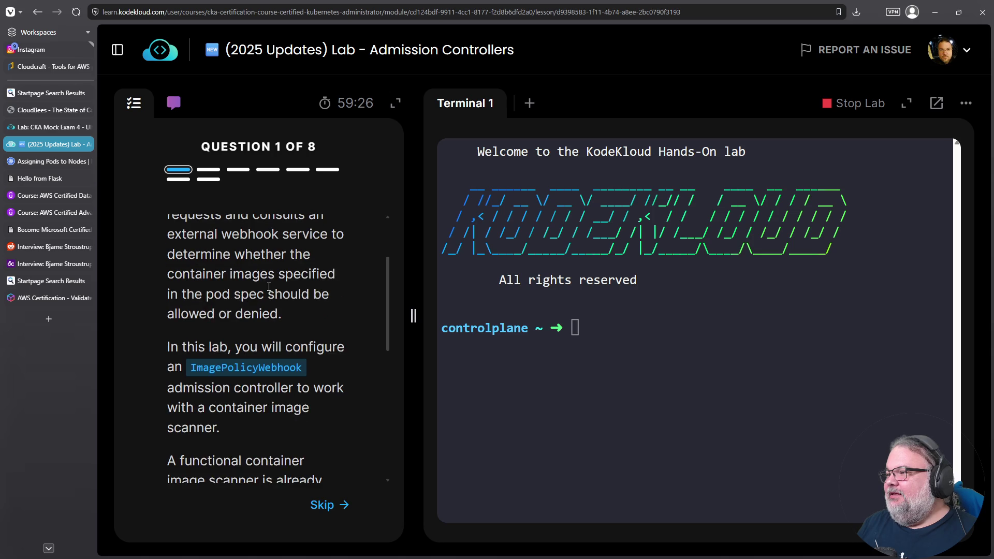
scroll(242, 278, "up", 1)
mouse_move(174, 286)
left_mouse_down()
mouse_move(244, 290)
mouse_move(295, 365)
left_mouse_up()
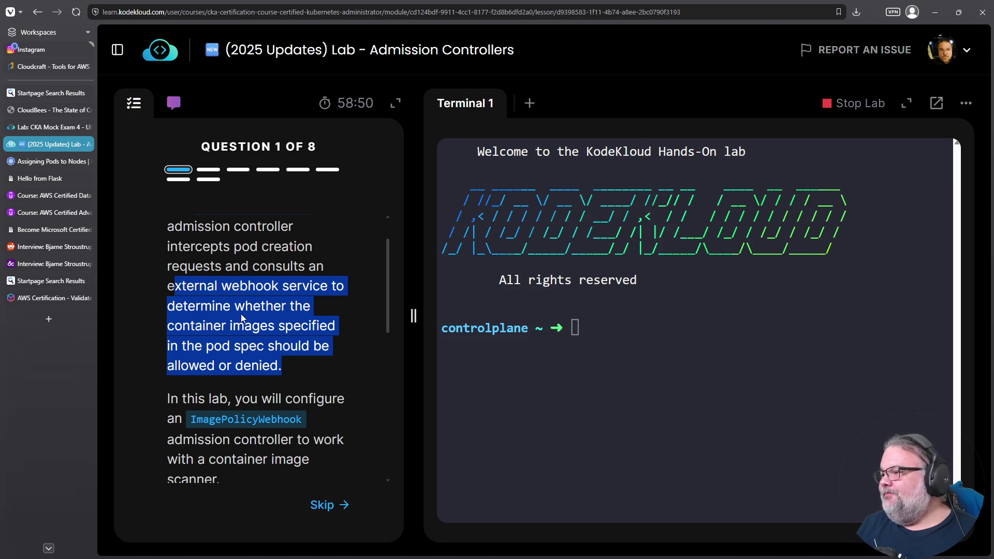
scroll(242, 321, "down", 3)
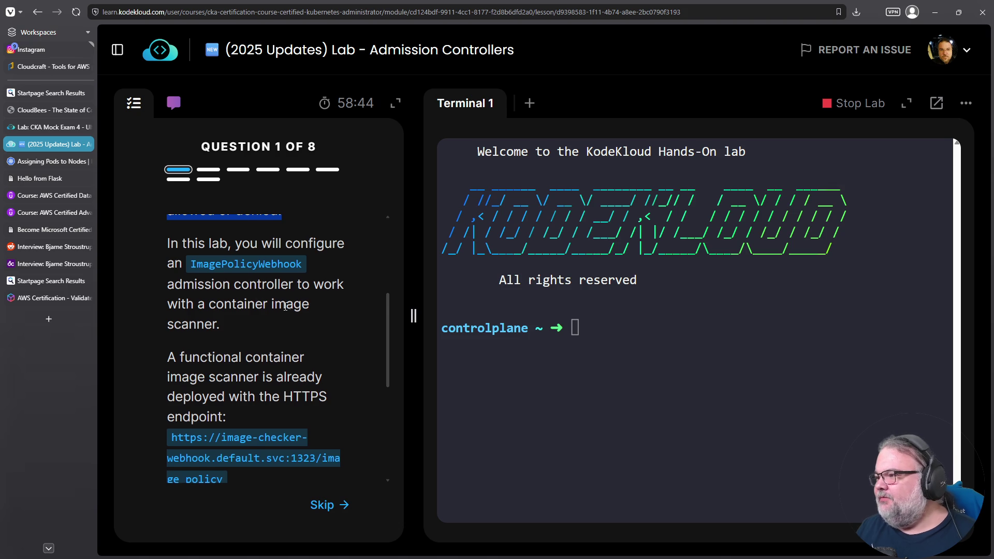
scroll(285, 307, "down", 1)
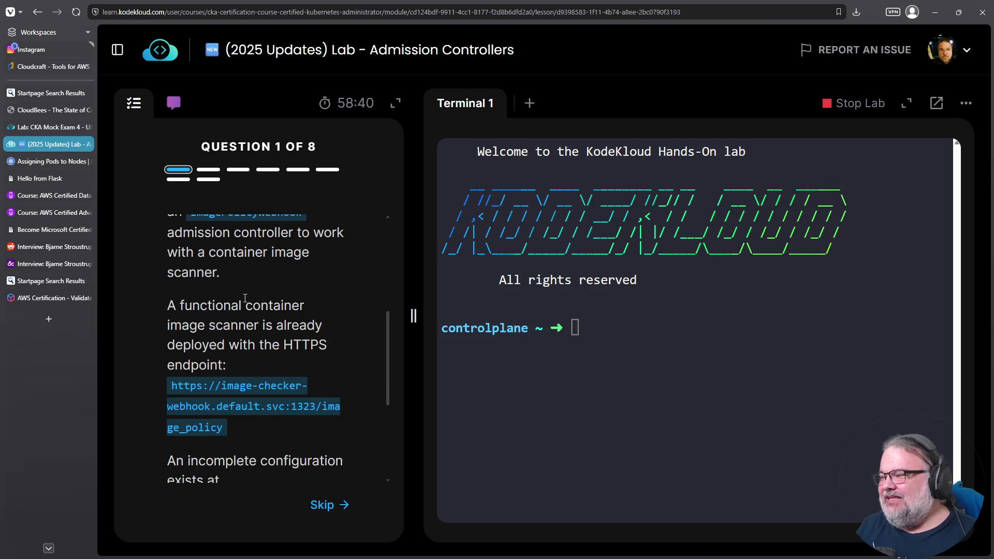
scroll(244, 306, "down", 1)
scroll(243, 276, "down", 1)
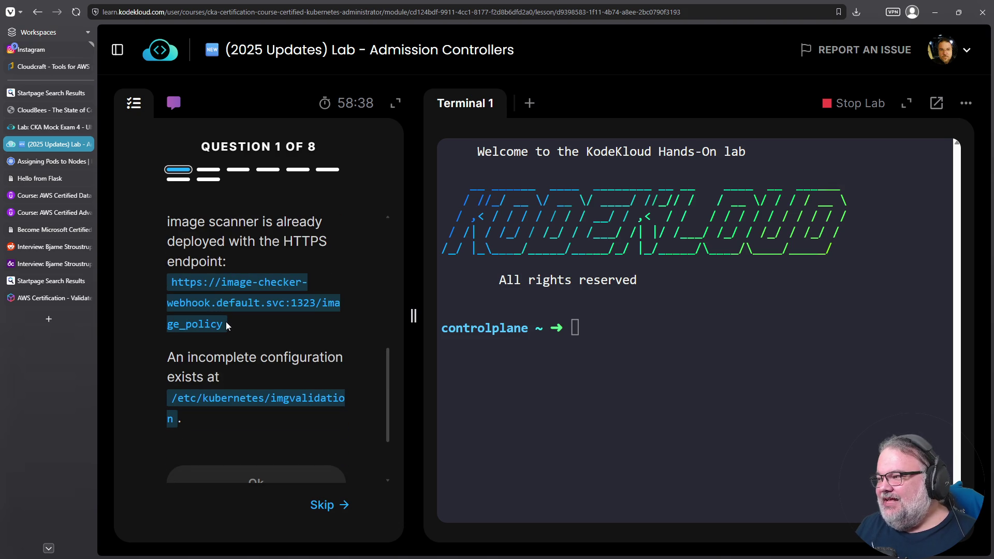
left_click_drag(218, 325, 184, 291)
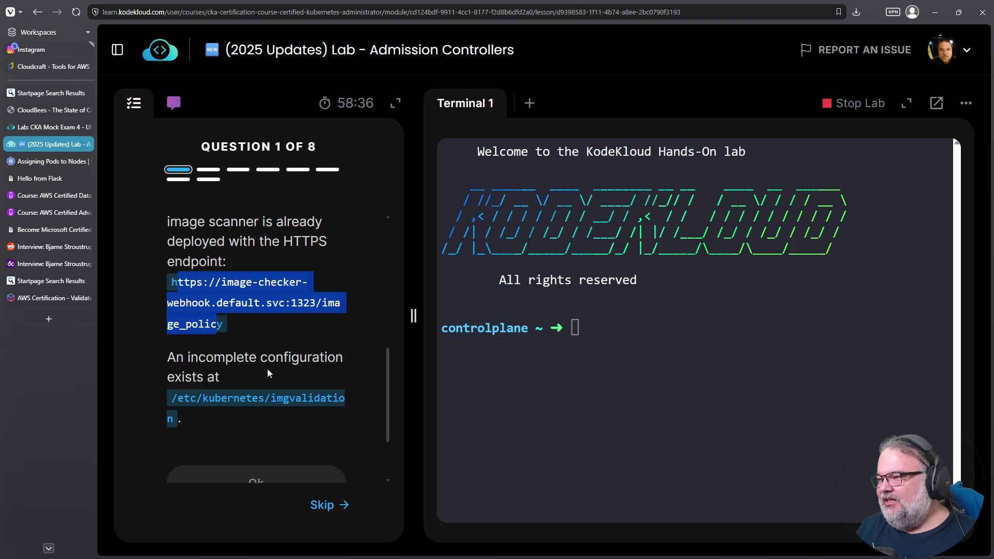
scroll(268, 373, "down", 2)
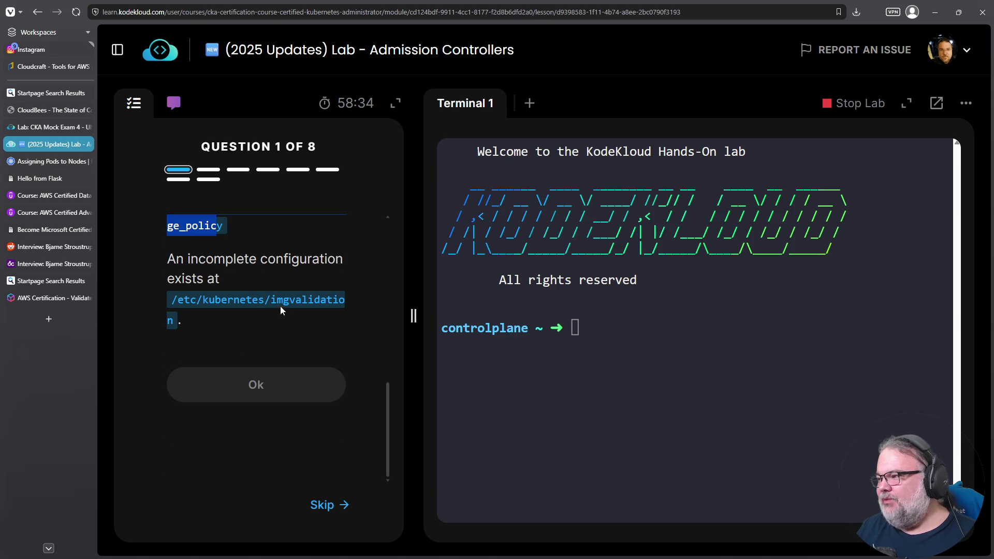
Copy the /etc/kubernetes/imgvalidation path from the question and paste it at the terminal prompt.
triple_click(233, 299)
left_click(198, 296)
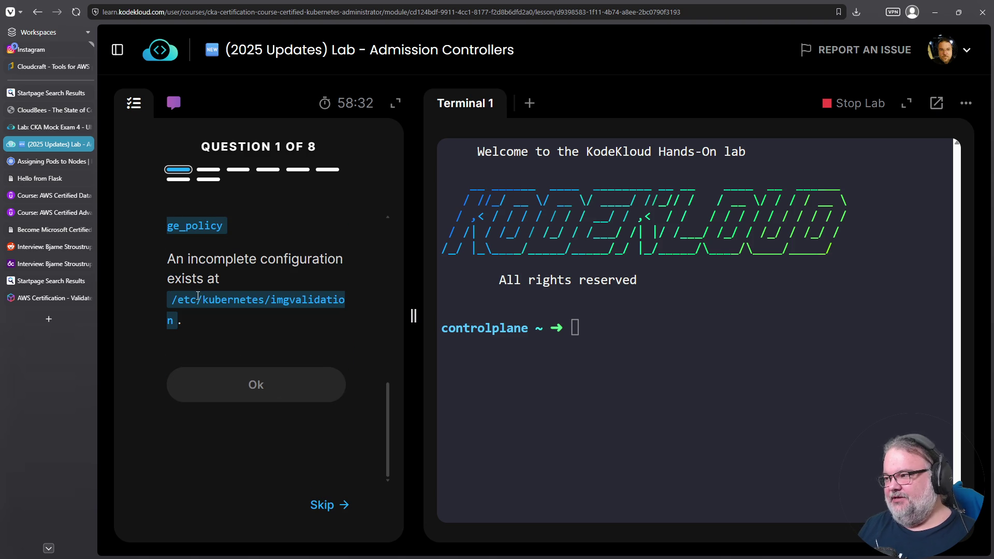
left_click_drag(172, 300, 177, 322)
right_click(186, 310)
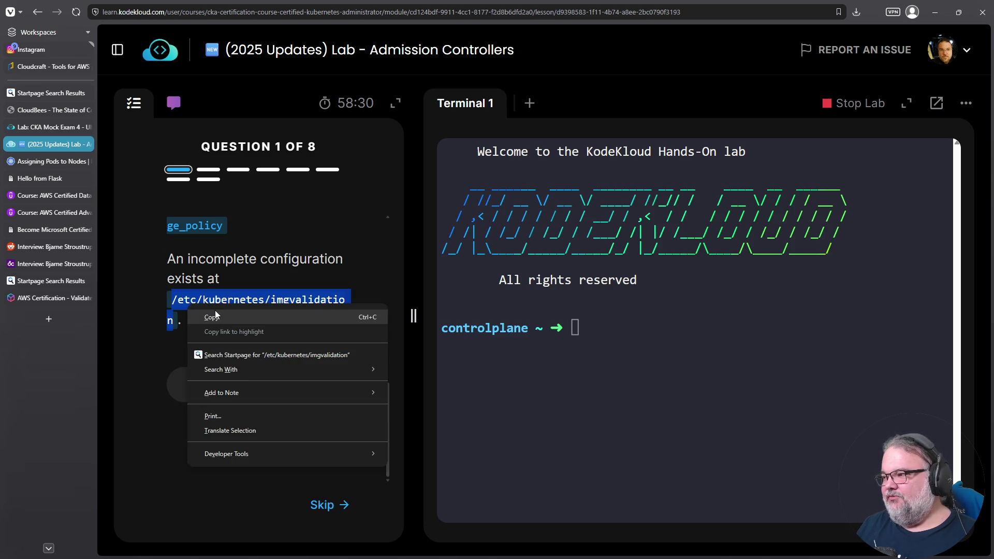
left_click(212, 317)
right_click(616, 385)
left_click(675, 245)
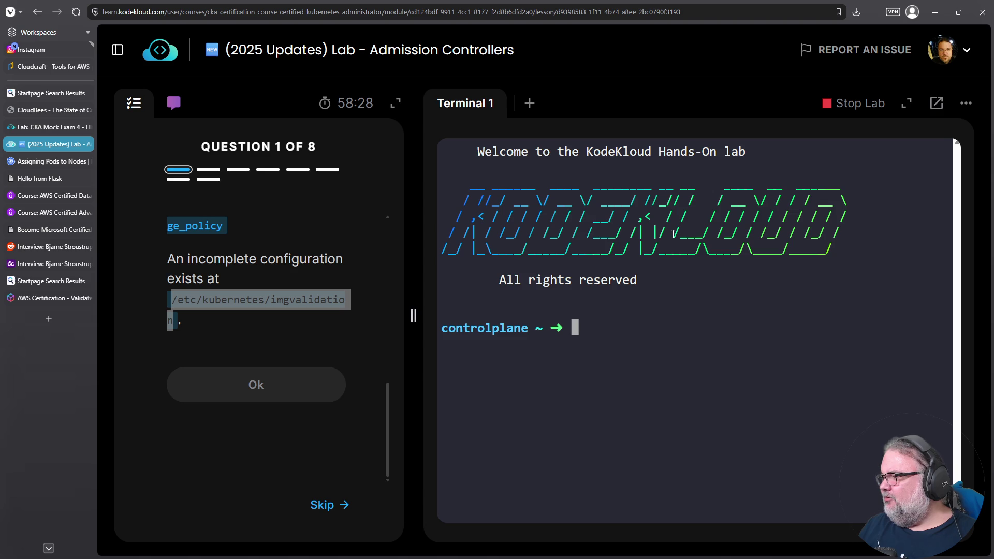
Run cat on /etc/kubernetes/imgvalidation, Tab-complete to list its five files, and advance to Question 2.
key("Home")
type("cat")
key("Return")
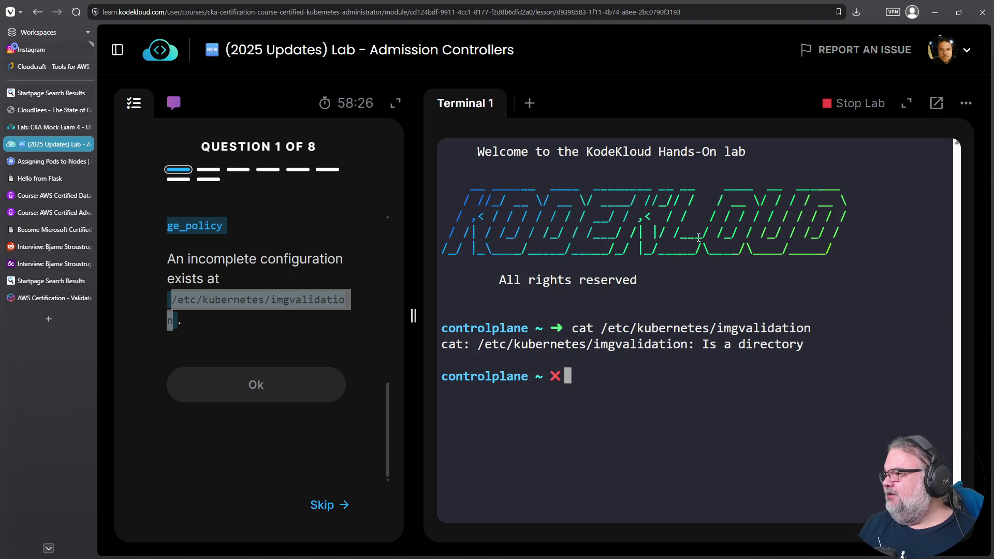
key("Up")
type("'")
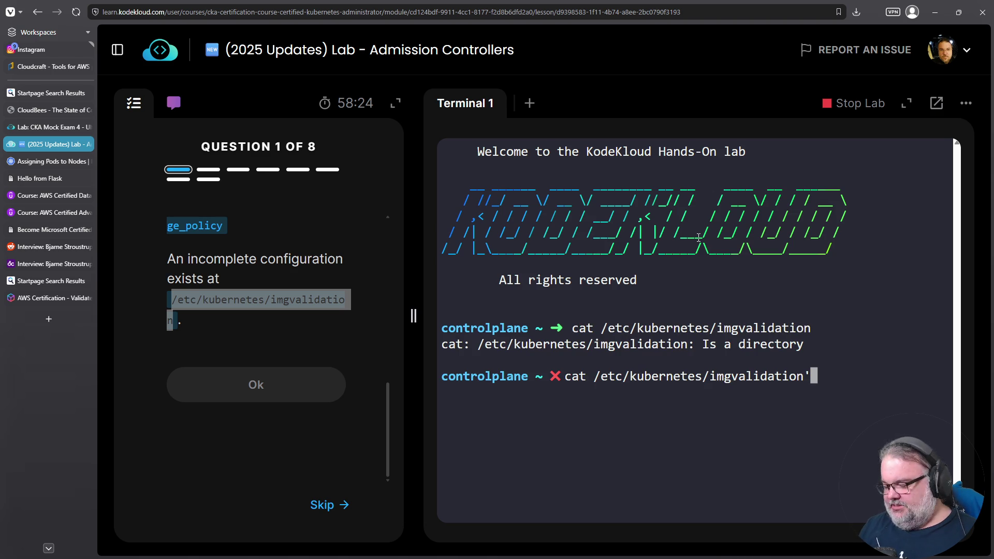
key("Tab")
key("Tab")
key("Tab")
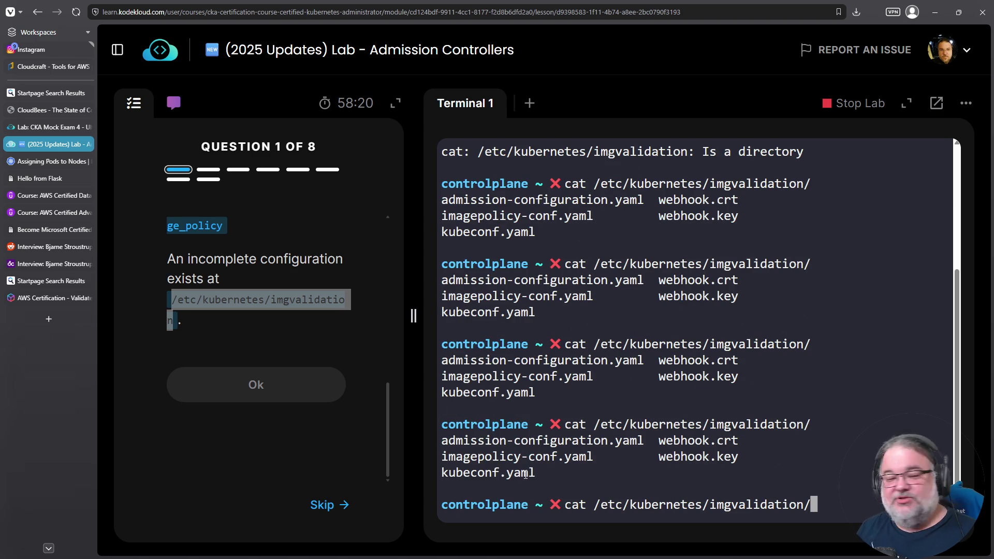
left_click(226, 378)
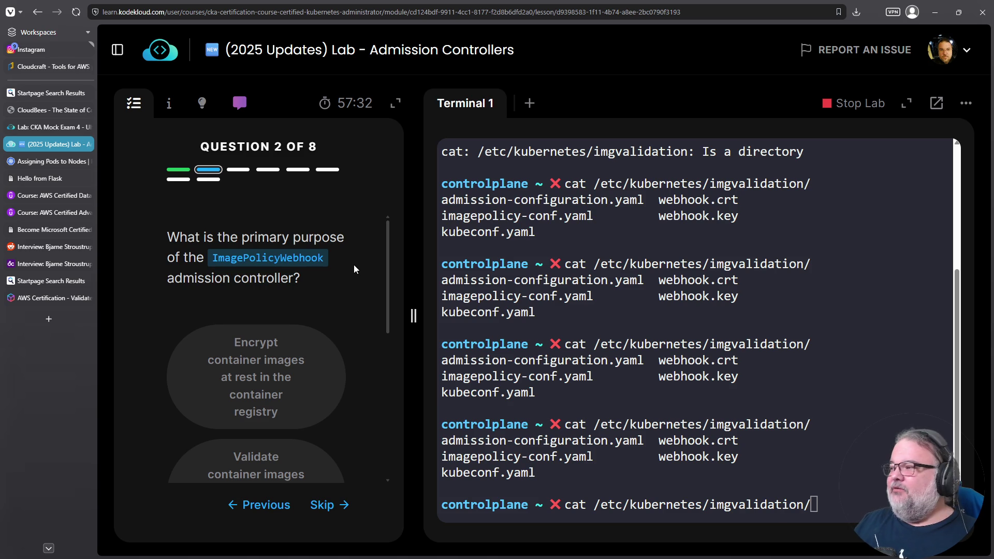
Answer Question 2 with 'Validate container images against an external webhook before allowing pod creation'.
left_click_drag(213, 257, 325, 263)
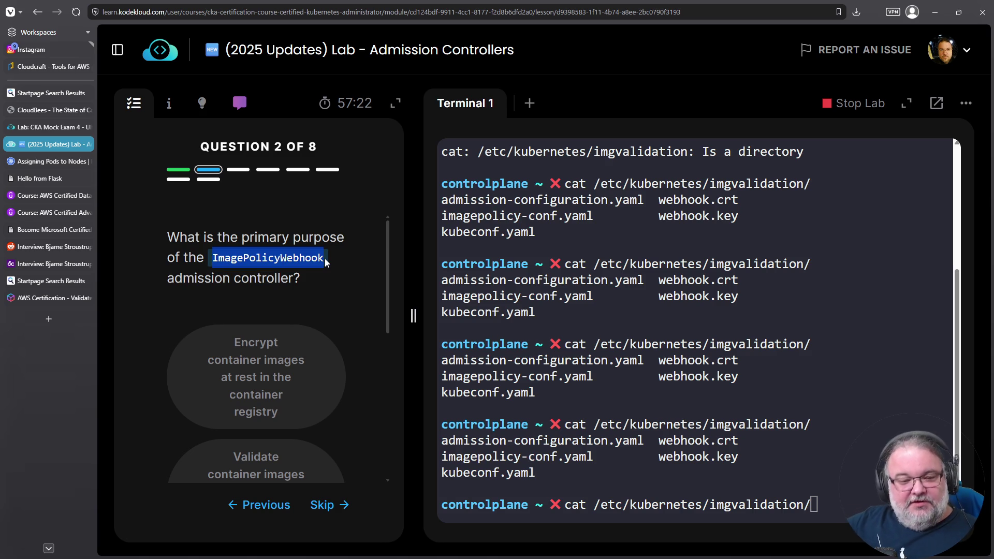
left_click_drag(280, 258, 322, 260)
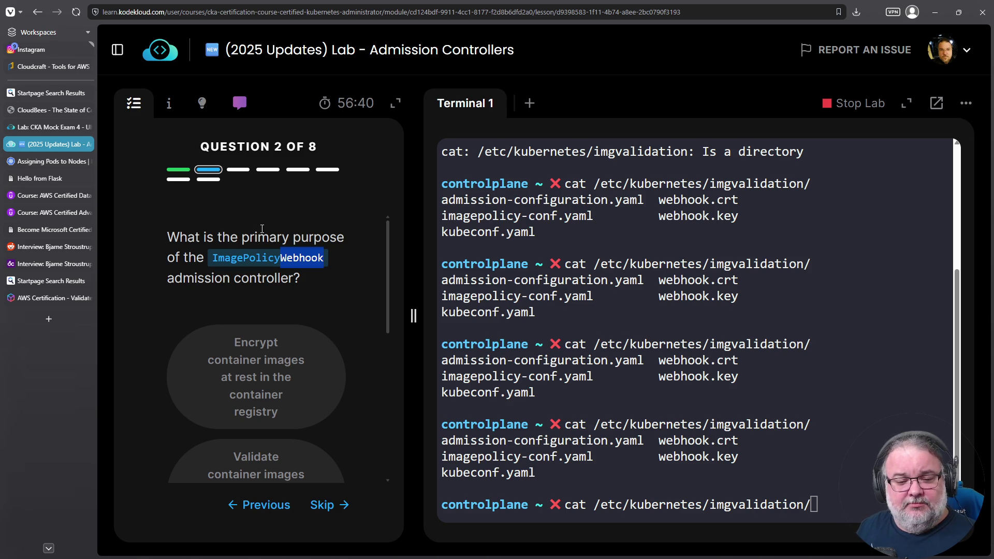
scroll(264, 238, "down", 2)
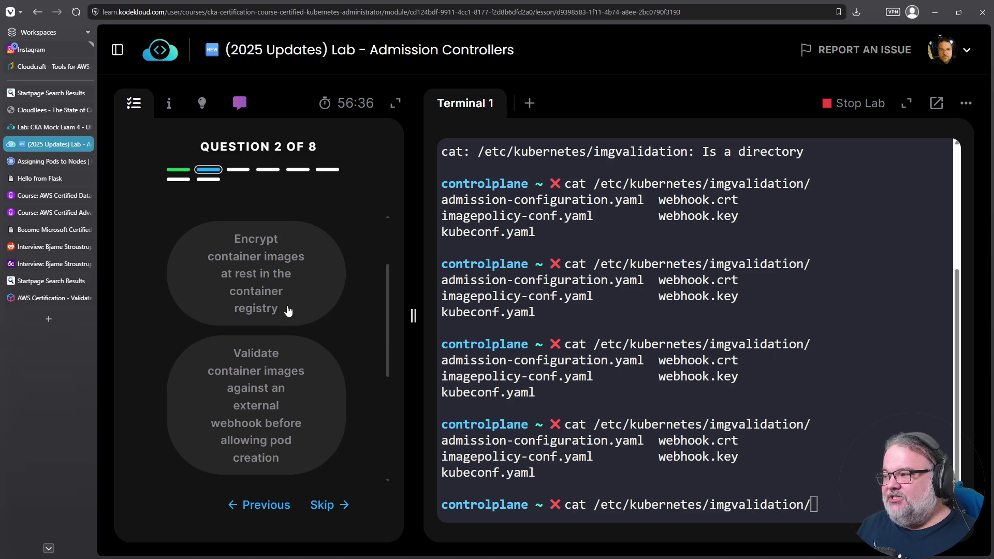
scroll(287, 305, "down", 2)
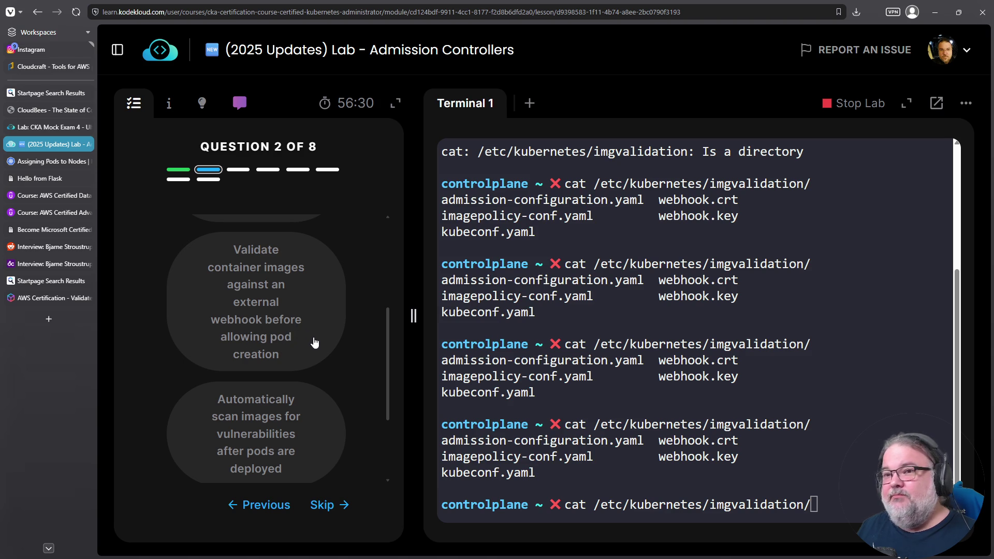
left_click(235, 340)
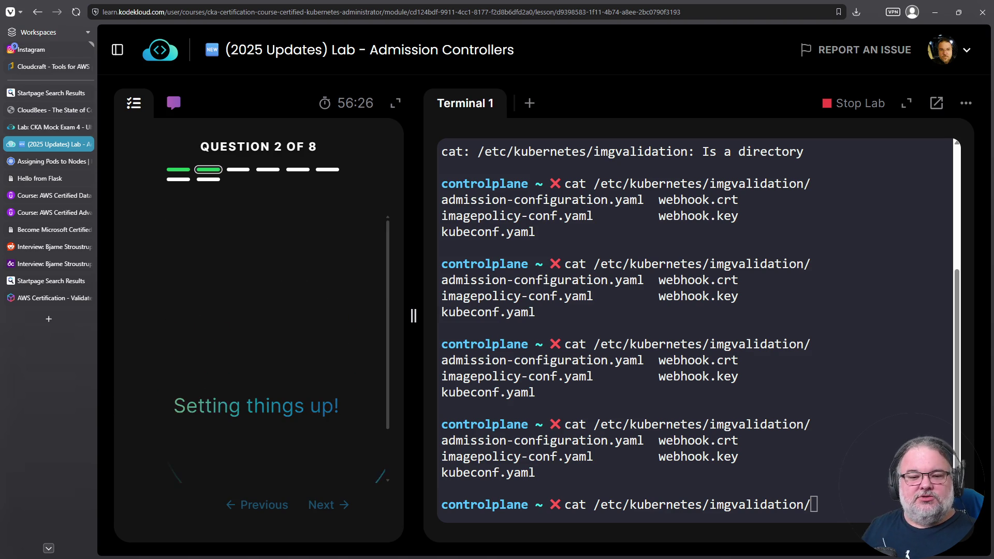
scroll(259, 330, "down", 2)
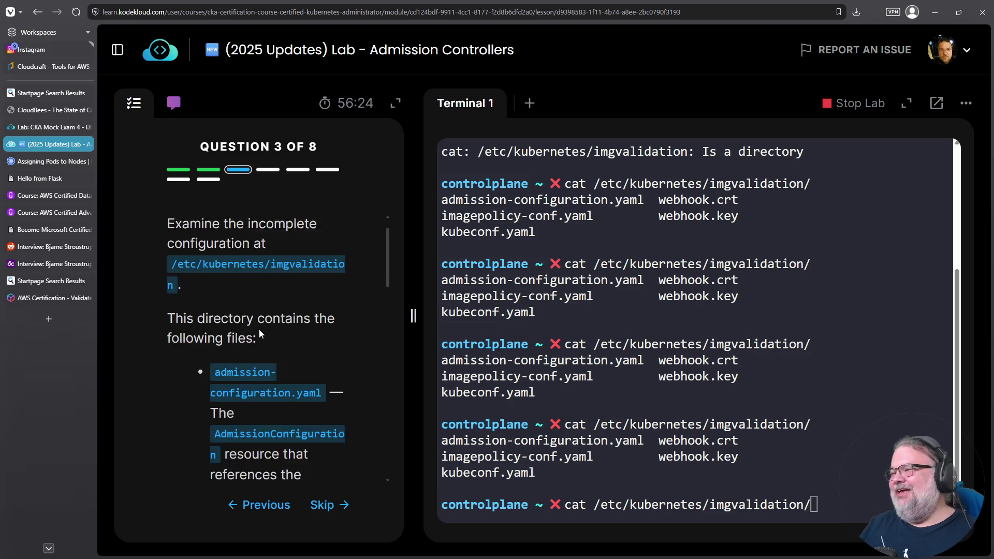
scroll(282, 346, "up", 2)
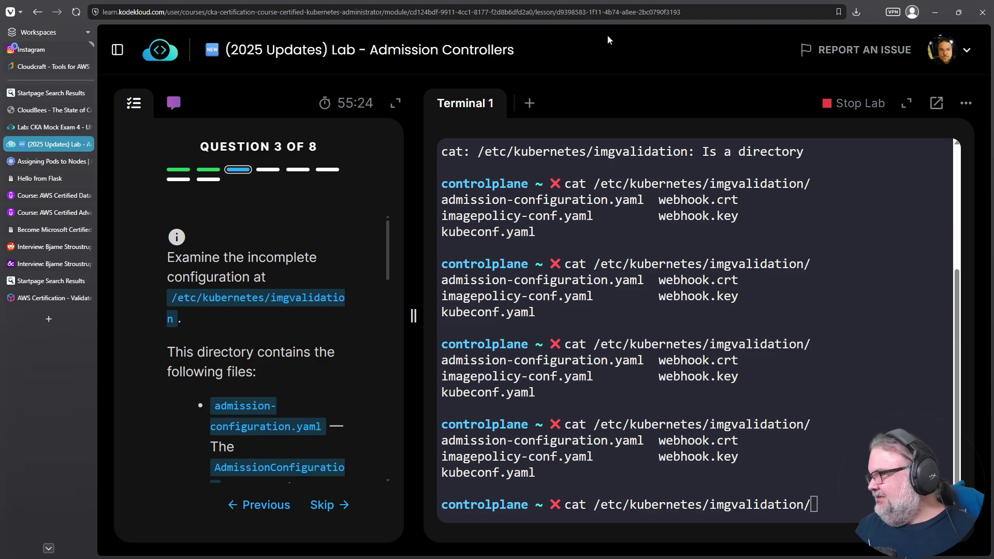
scroll(309, 327, "down", 1)
scroll(309, 321, "up", 1)
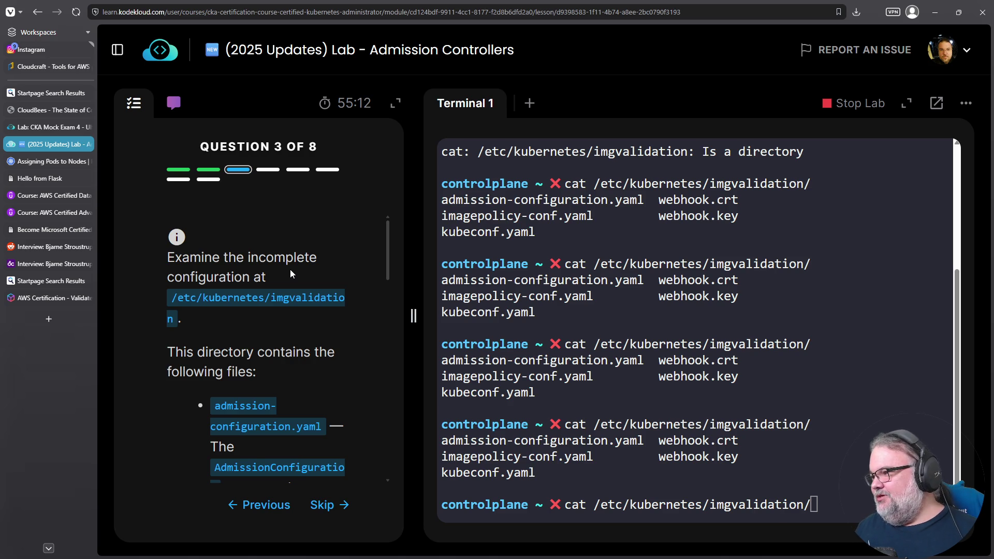
scroll(290, 274, "down", 7)
scroll(284, 295, "up", 5)
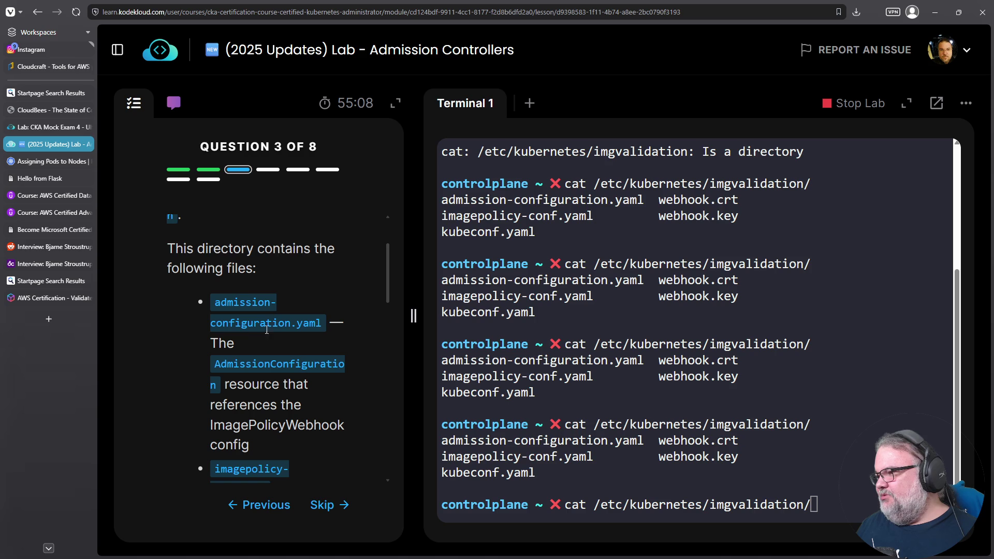
left_click_drag(441, 441, 645, 443)
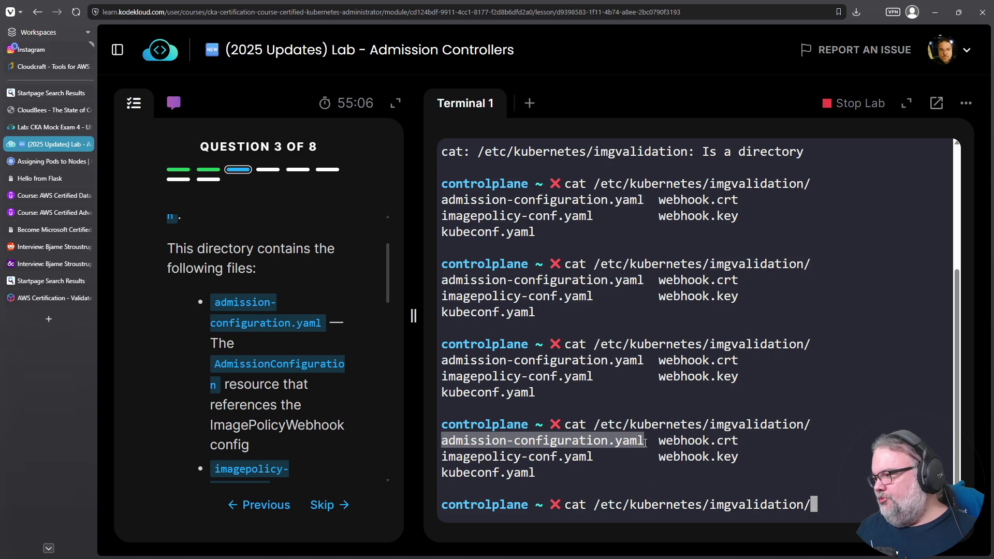
scroll(331, 365, "down", 5)
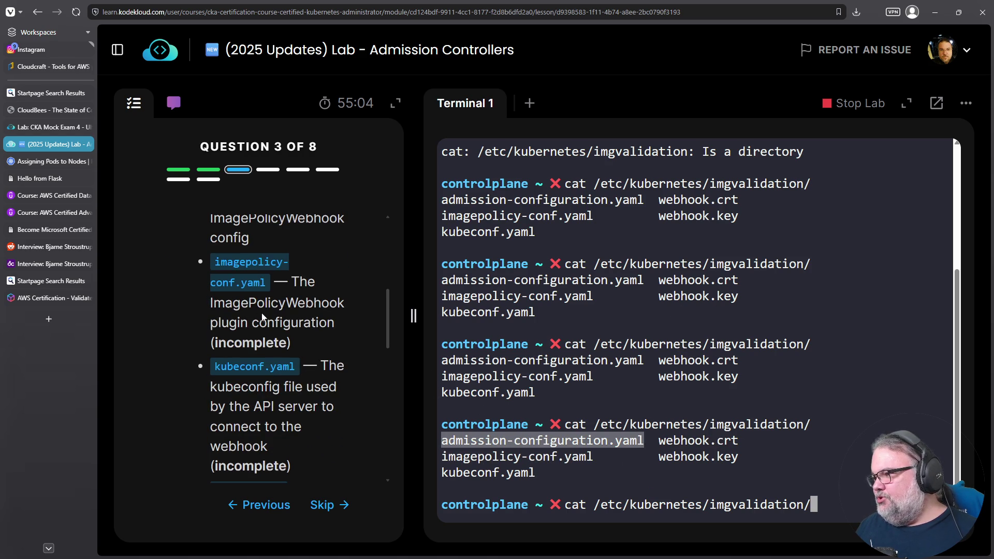
left_click_drag(593, 457, 453, 448)
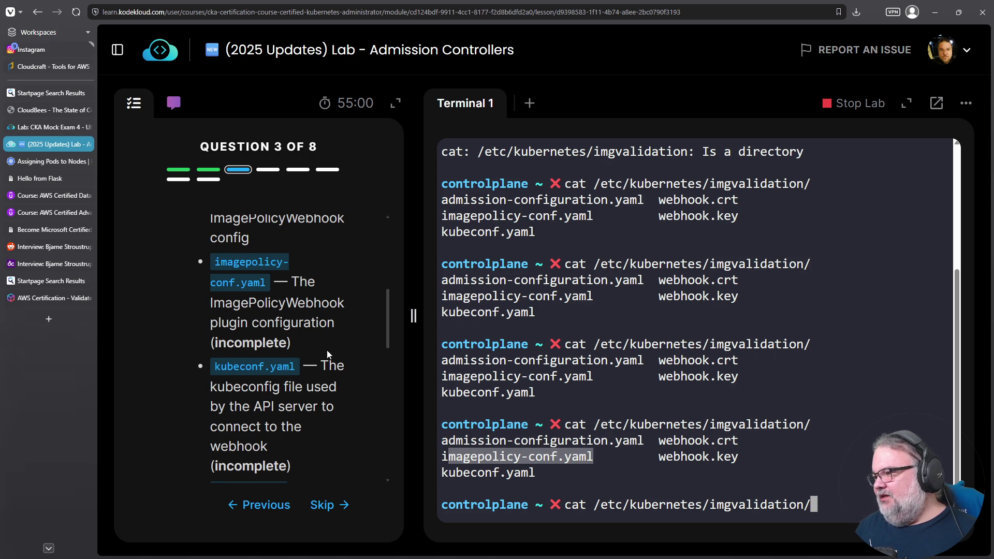
scroll(211, 309, "down", 2)
scroll(270, 295, "up", 2)
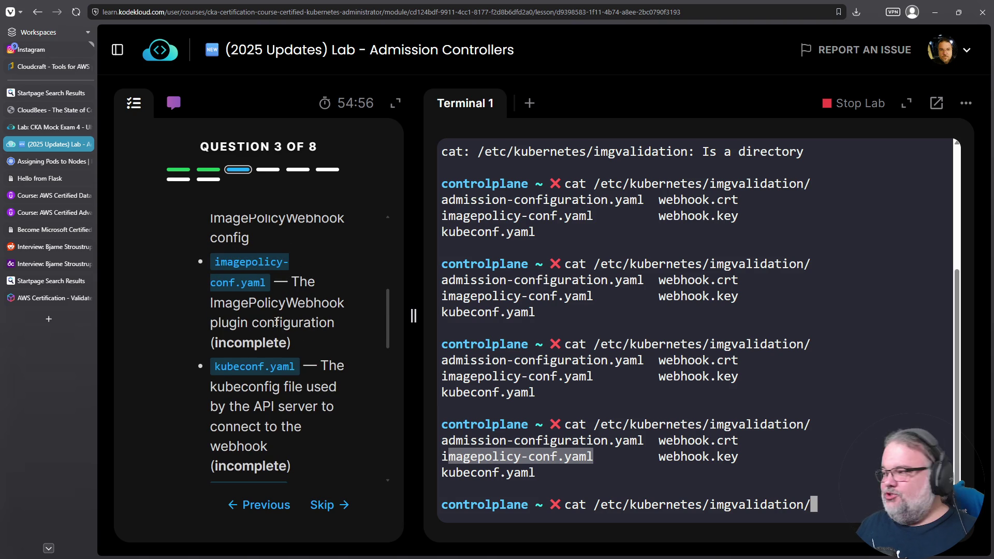
scroll(237, 266, "down", 2)
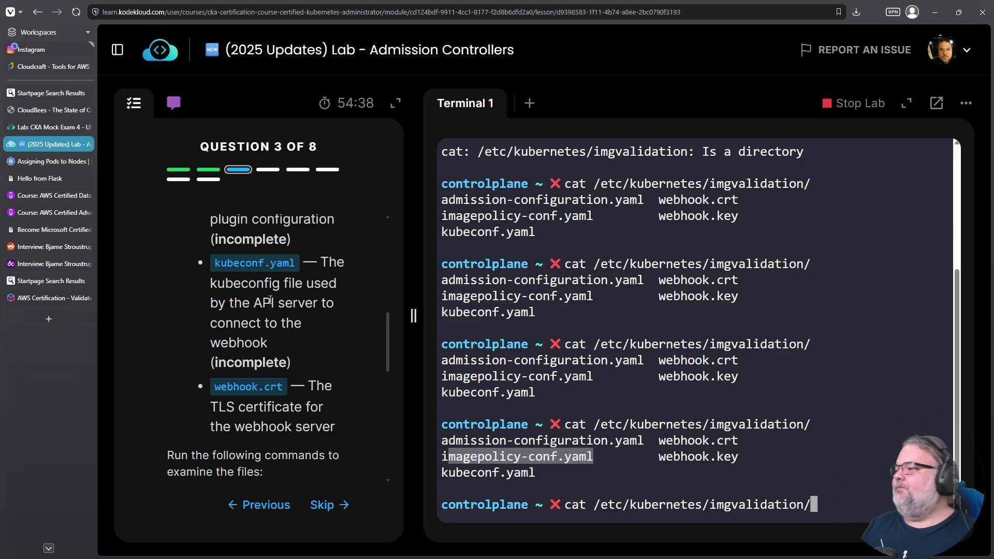
scroll(271, 300, "down", 3)
double_click(698, 441)
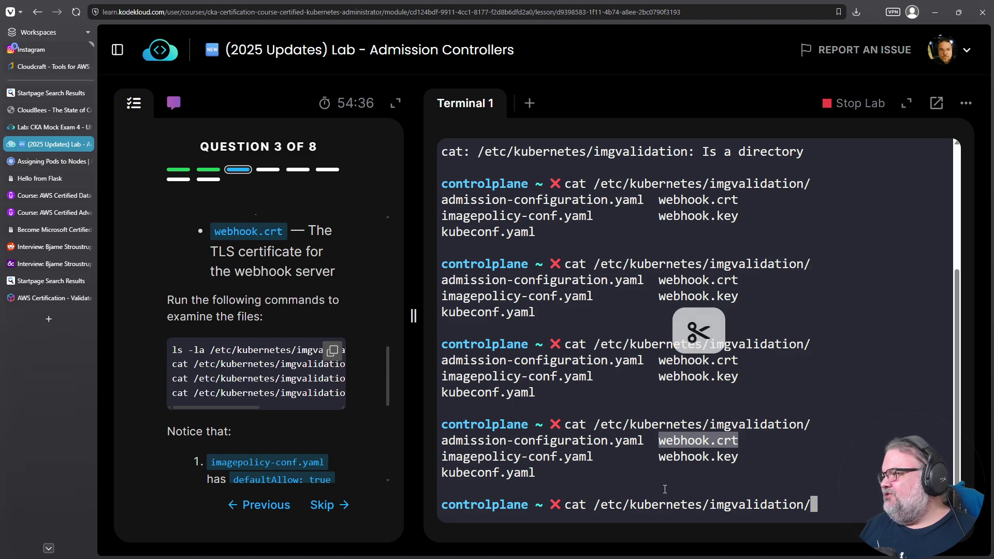
scroll(287, 337, "up", 1)
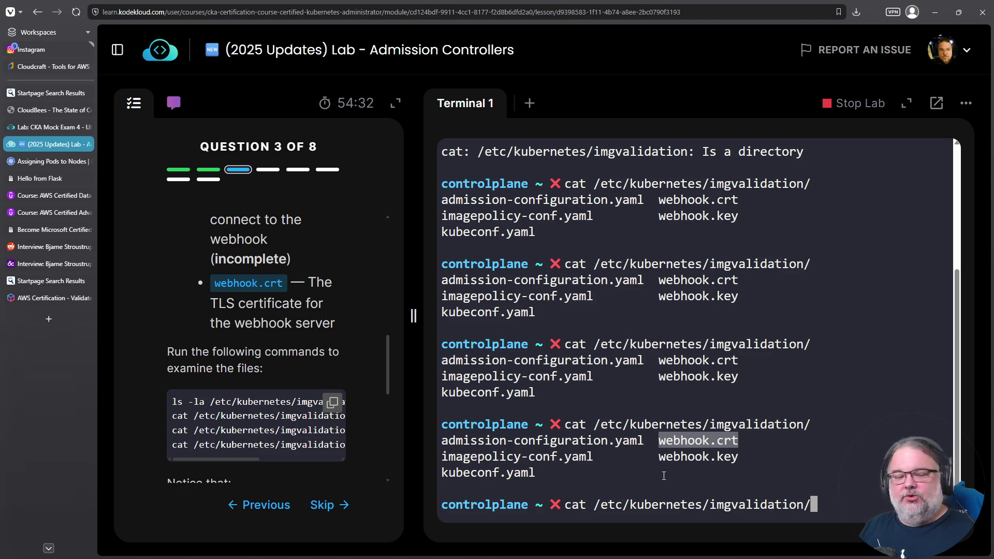
scroll(266, 344, "down", 1)
scroll(266, 344, "down", 5)
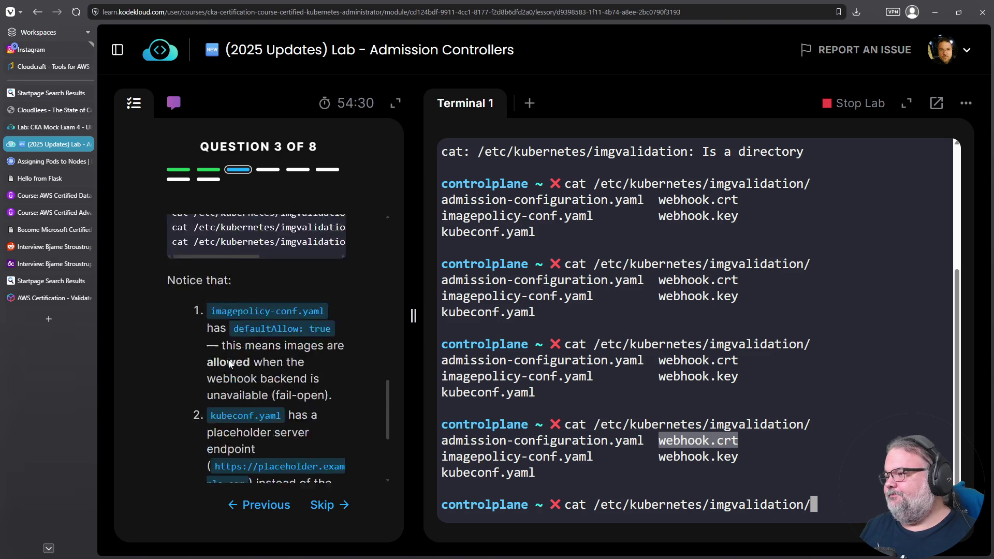
left_click(574, 376)
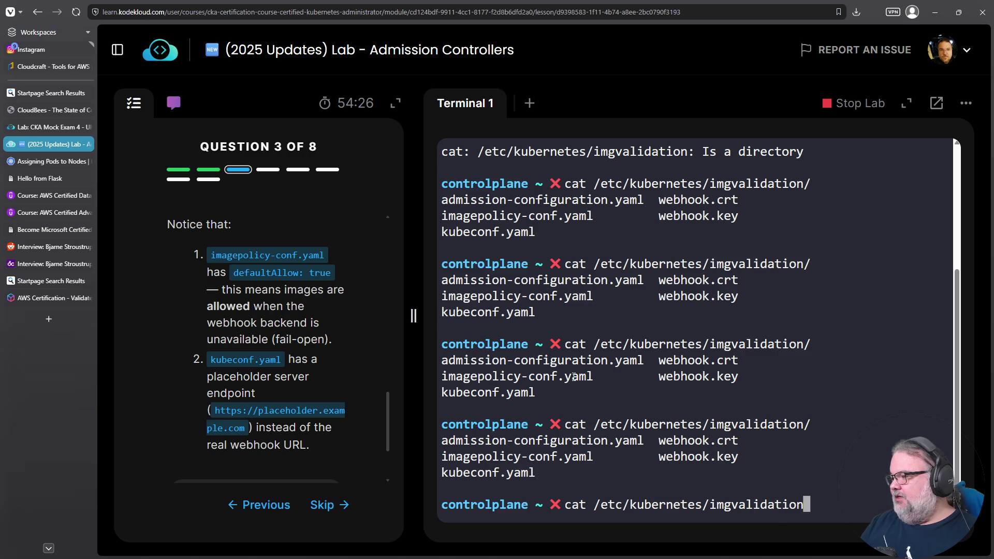
type("/image")
key("Tab")
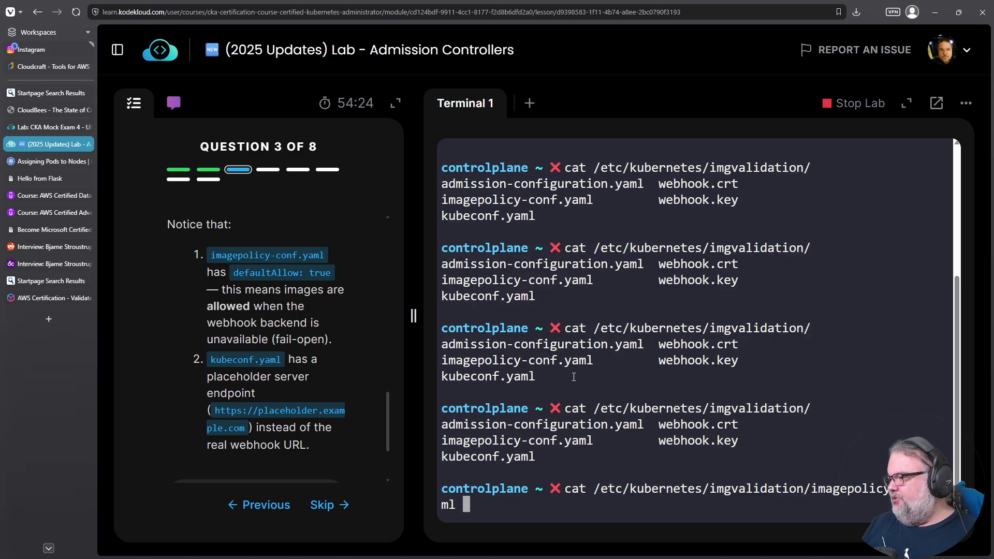
key("BackSpace")
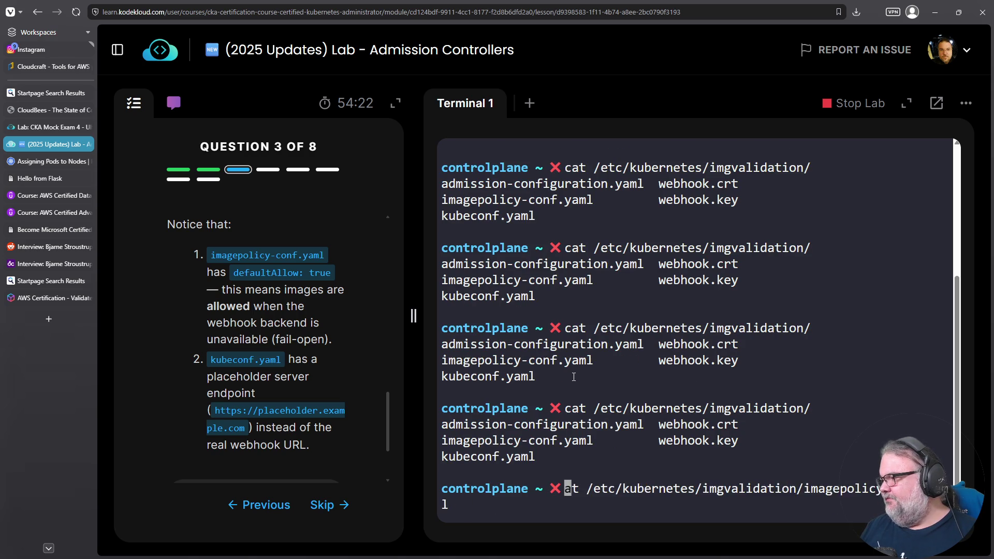
key("Return")
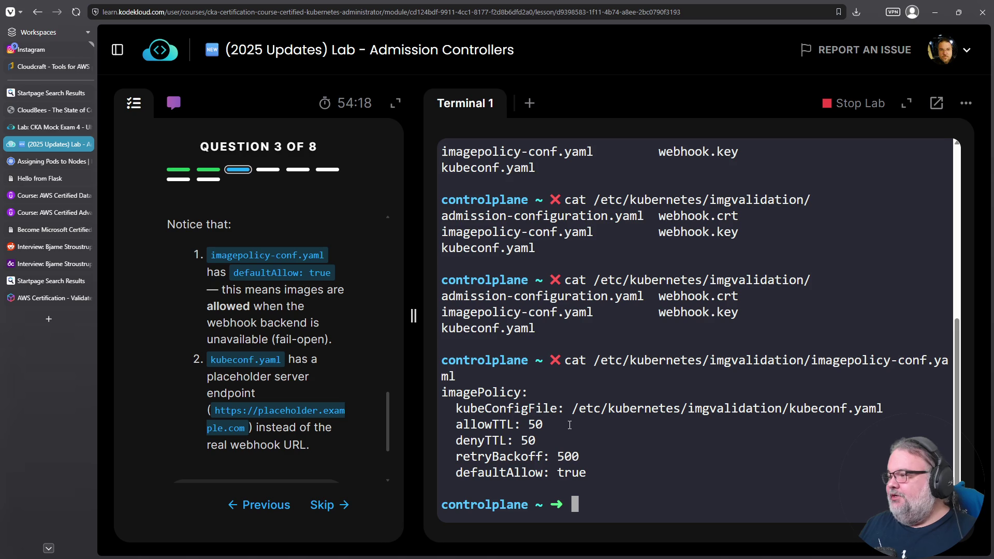
mouse_move(586, 472)
left_mouse_down()
mouse_move(466, 392)
mouse_move(439, 393)
left_mouse_up()
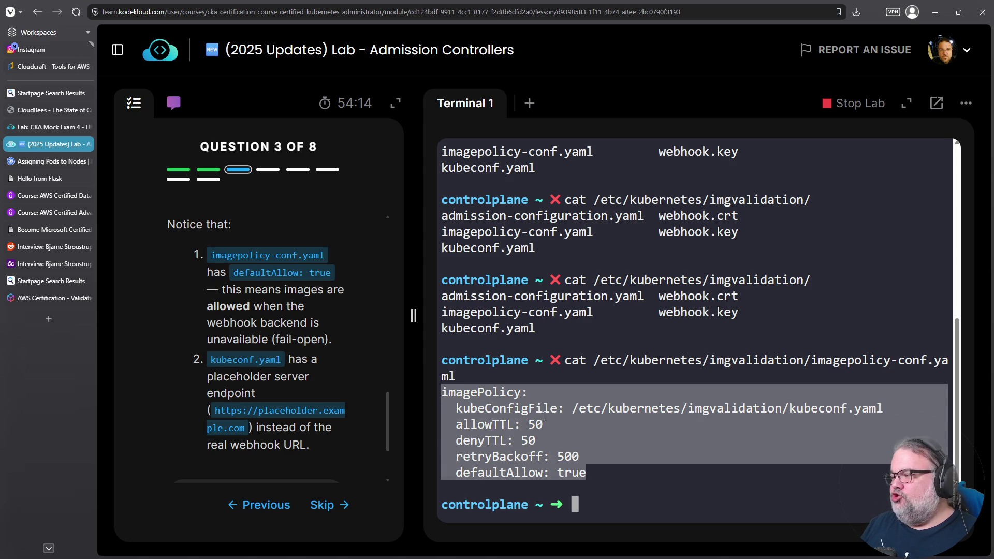
left_click(499, 425)
double_click(511, 427)
left_click(494, 444)
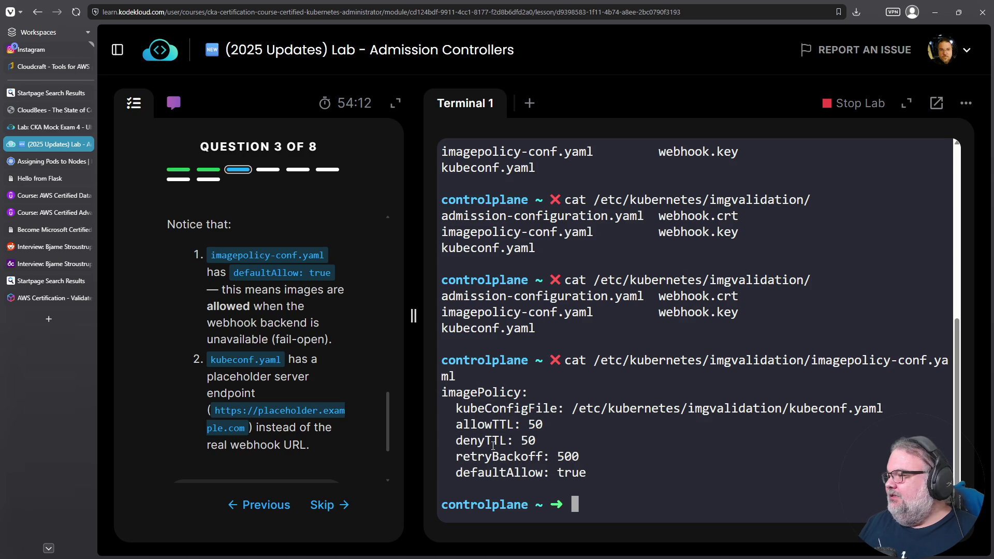
triple_click(496, 431)
double_click(496, 440)
left_click(495, 440)
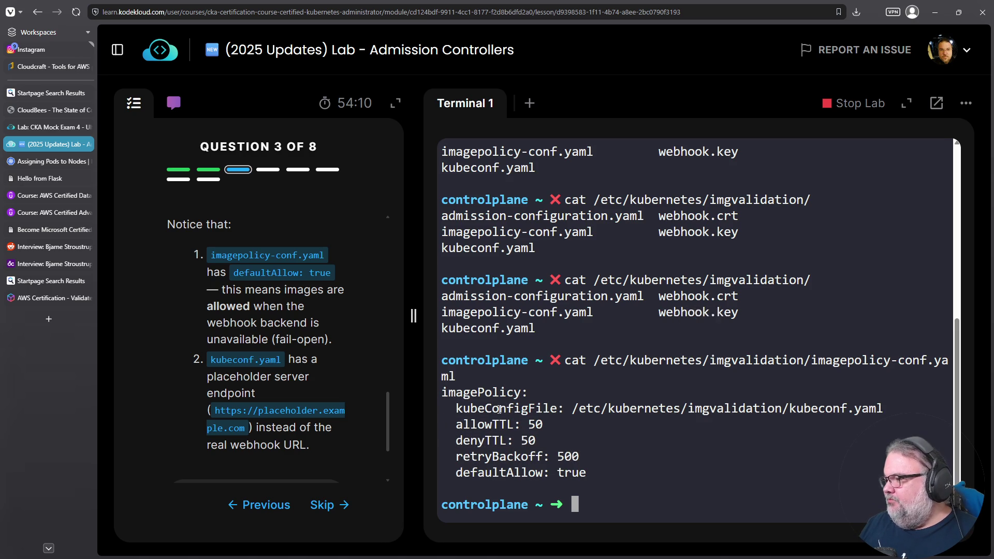
double_click(509, 409)
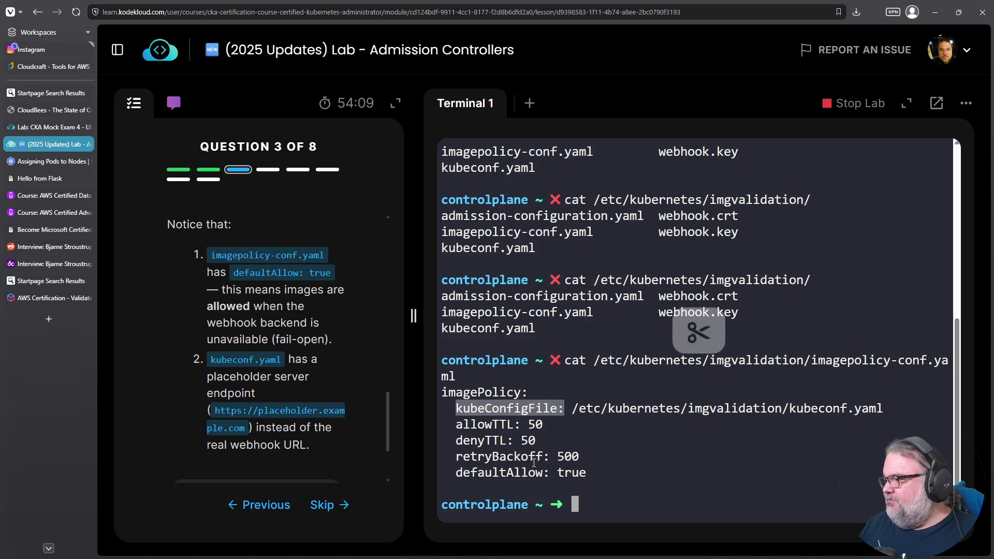
triple_click(488, 456)
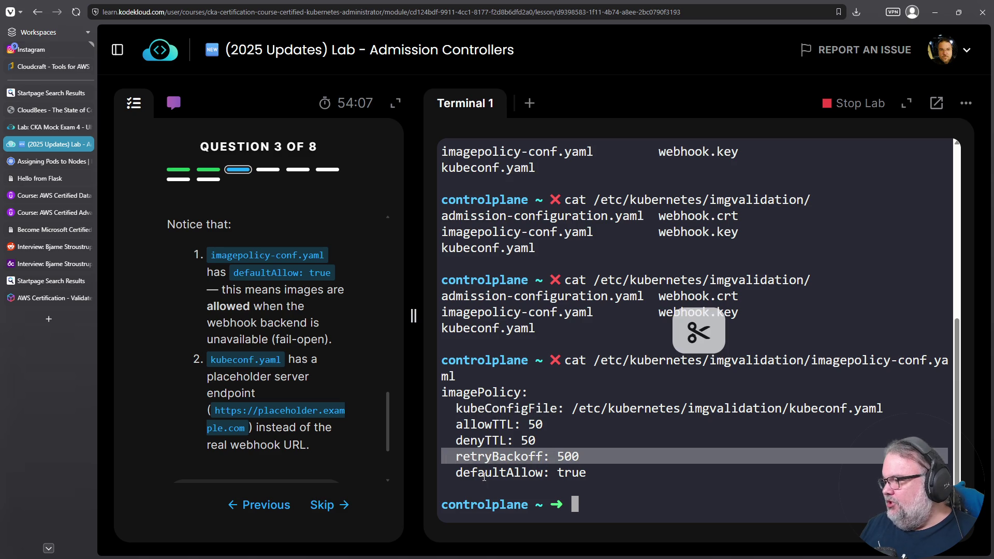
double_click(487, 408)
double_click(590, 408)
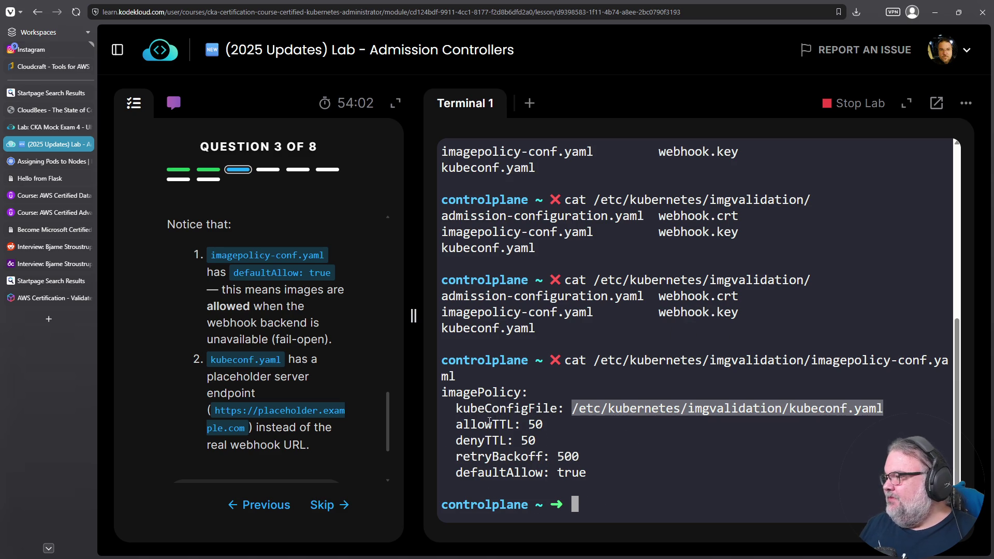
triple_click(500, 473)
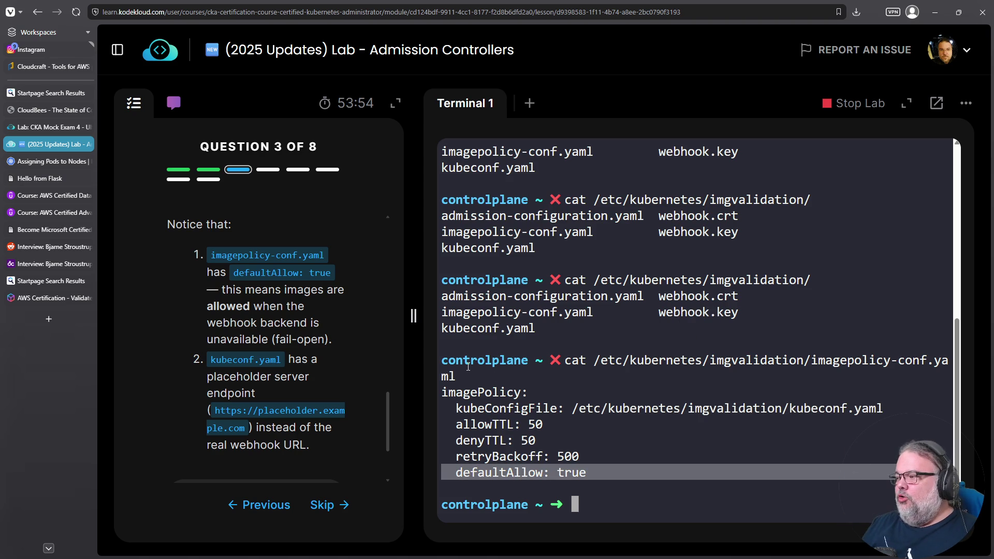
double_click(481, 392)
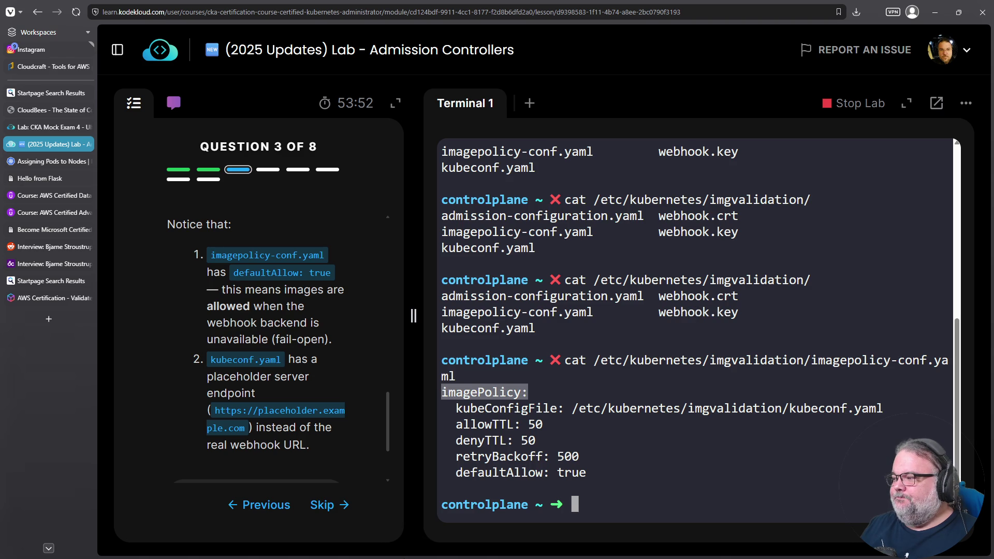
triple_click(520, 472)
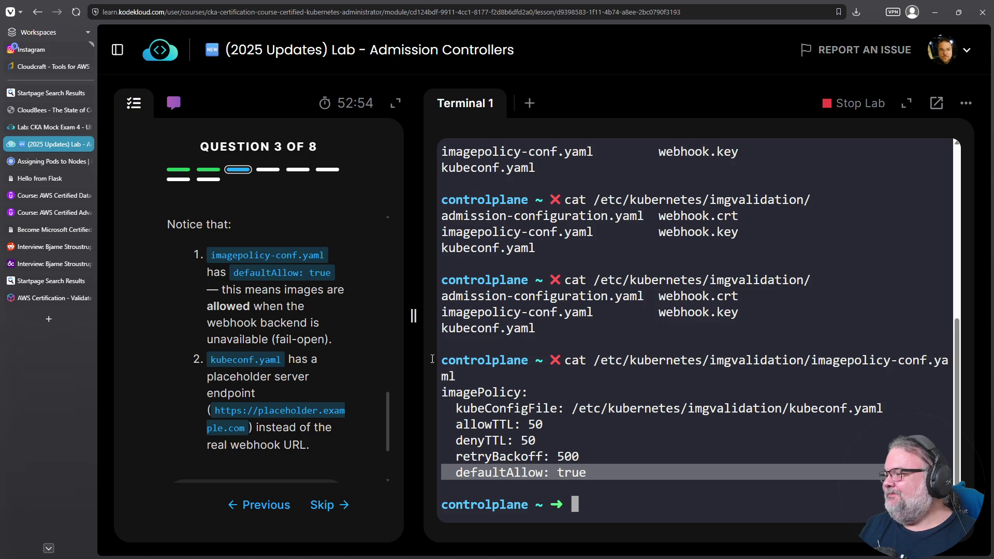
scroll(372, 355, "down", 3)
left_click(255, 382)
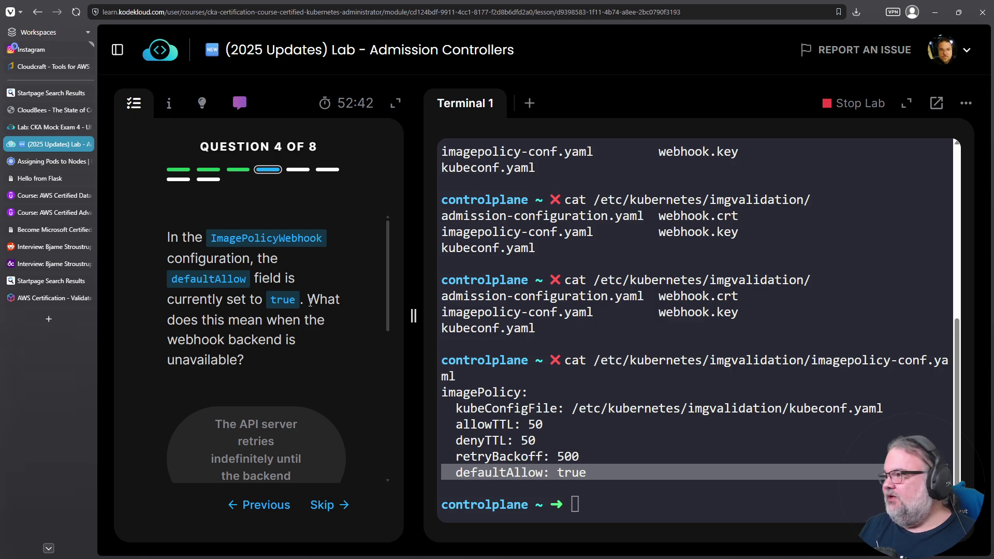
Read through Question 4's options, highlighting its wording about the webhook being unavailable.
scroll(310, 303, "down", 1)
scroll(309, 302, "down", 6)
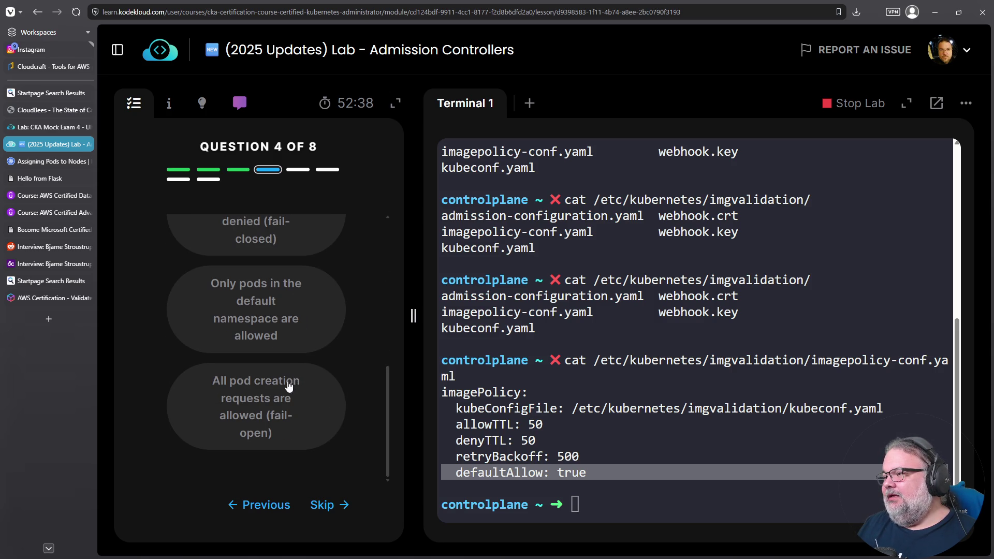
scroll(340, 381, "up", 4)
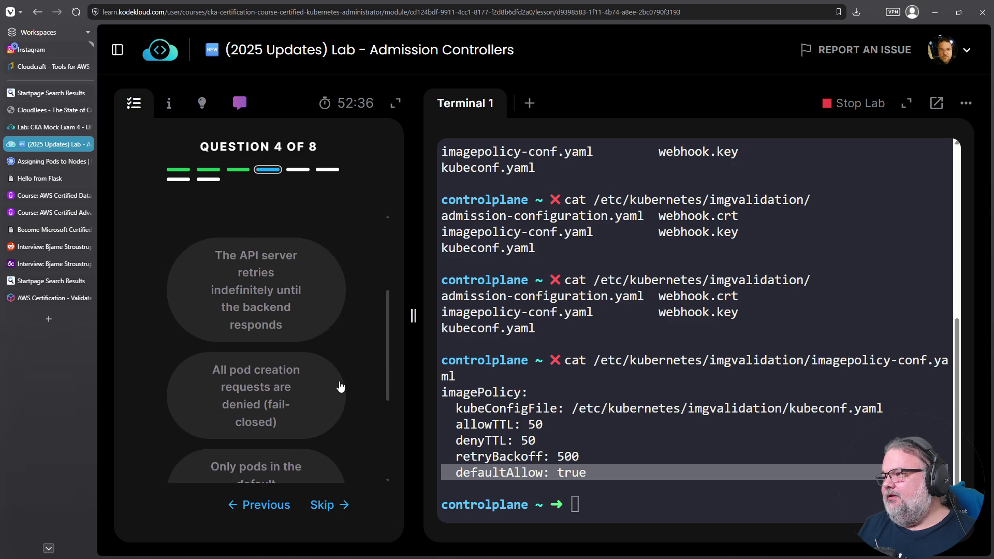
scroll(340, 375, "down", 2)
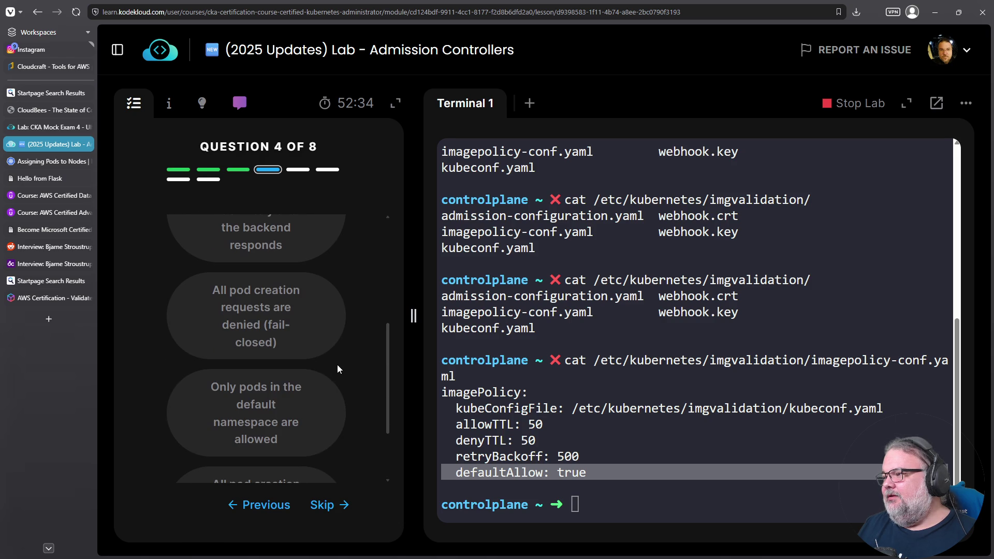
scroll(334, 347, "down", 2)
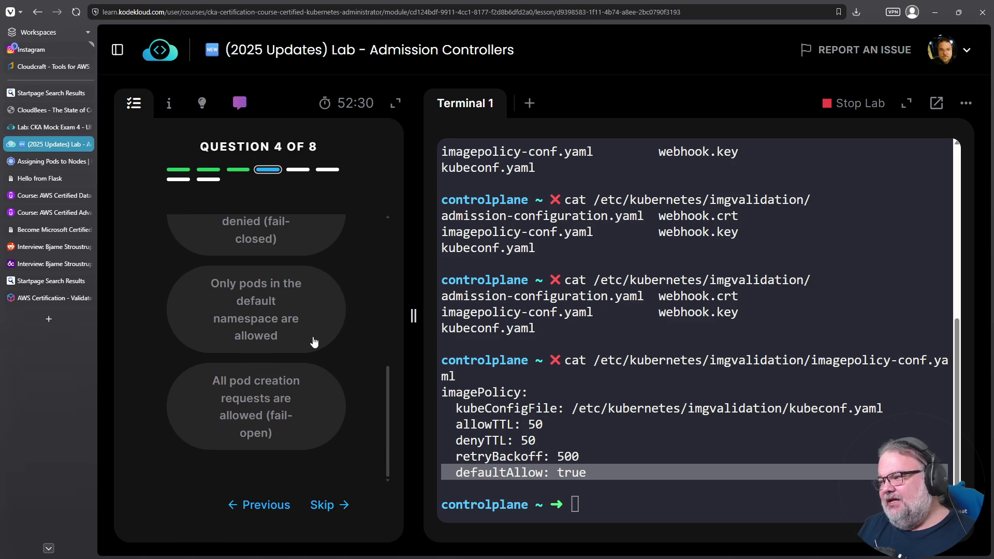
scroll(319, 399, "up", 5)
scroll(323, 362, "up", 2)
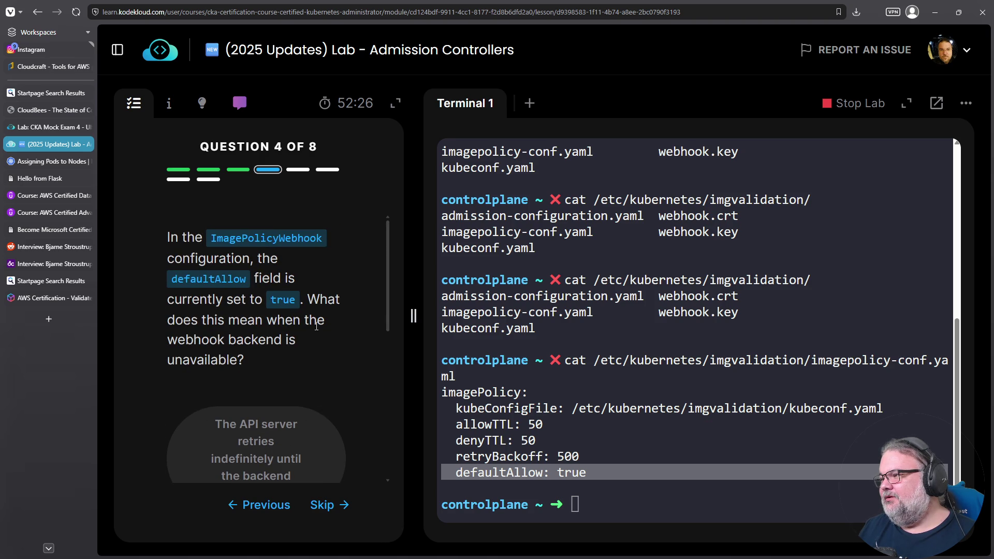
scroll(319, 341, "down", 3)
scroll(240, 248, "up", 1)
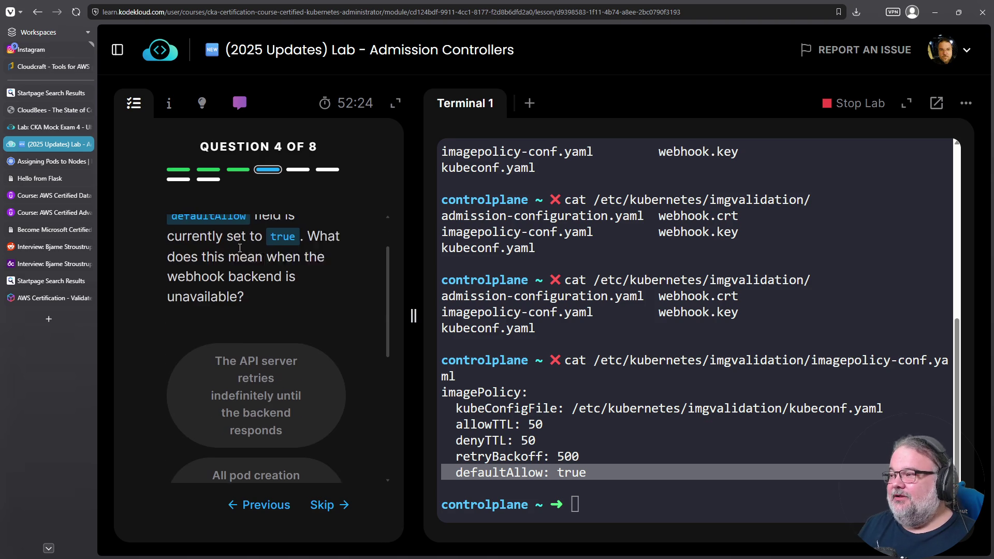
mouse_move(226, 268)
left_mouse_down()
mouse_move(261, 272)
mouse_move(234, 316)
left_mouse_up()
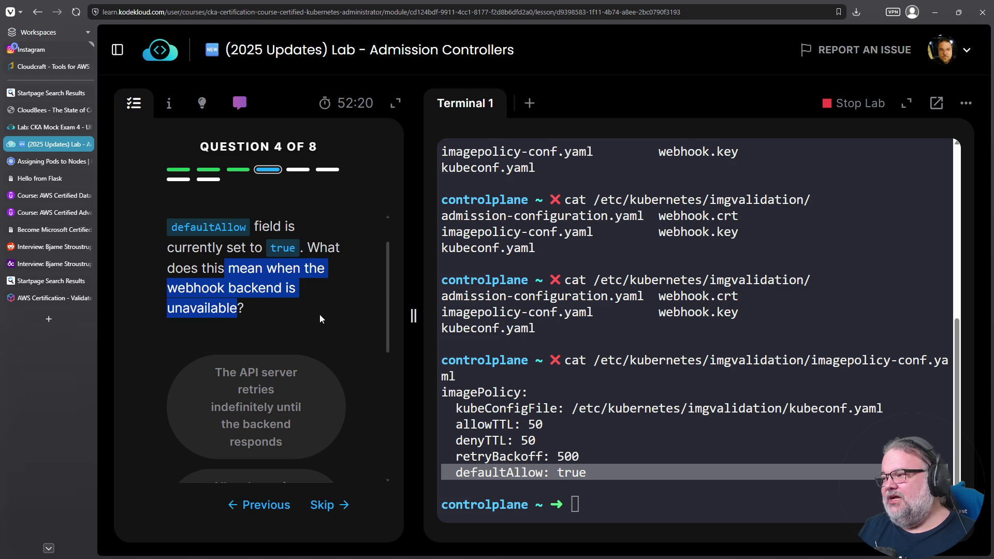
Submit 'All pod creation requests are allowed (fail-open)' and run Question 5's fail-closed check.
scroll(319, 316, "down", 4)
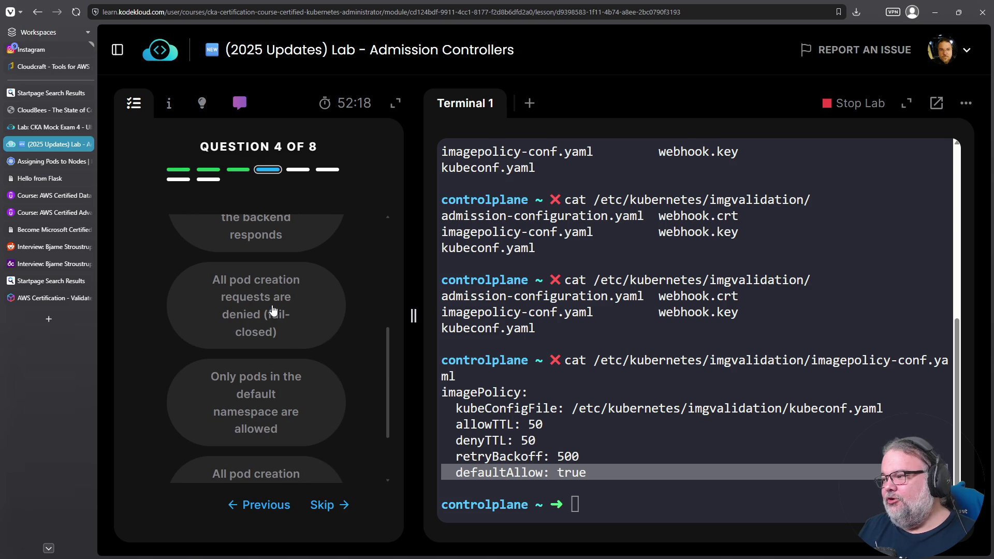
scroll(289, 302, "up", 1)
scroll(291, 302, "down", 2)
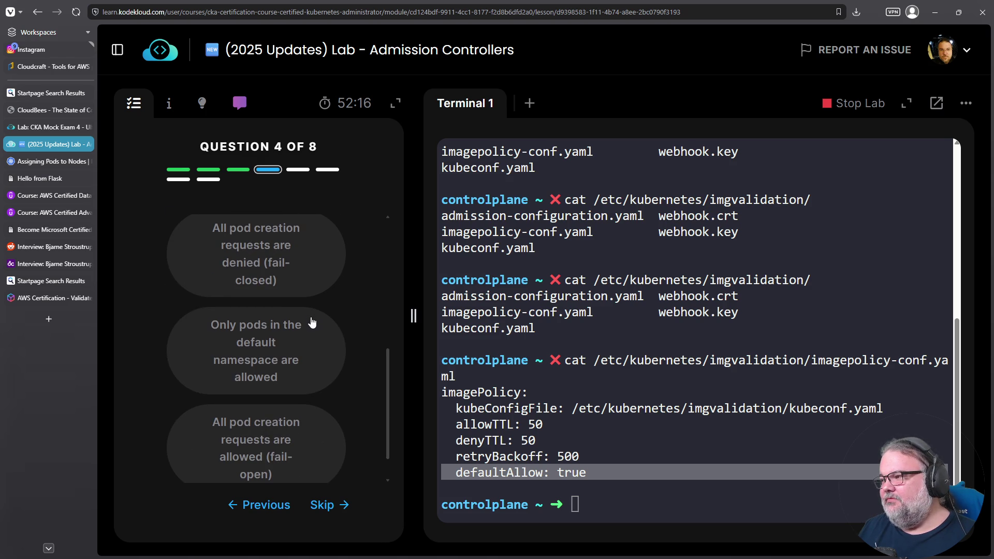
scroll(310, 324, "down", 1)
left_click(288, 402)
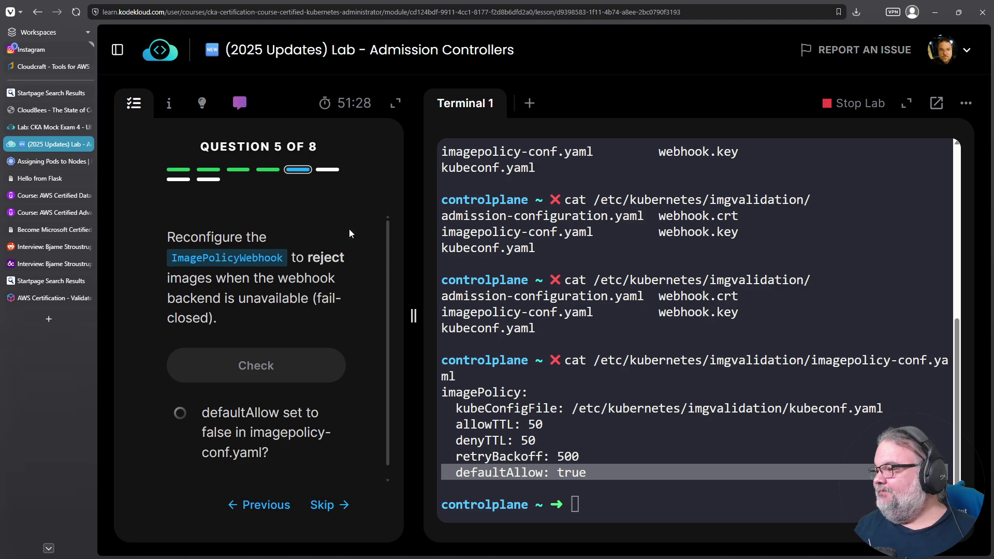
left_click(269, 364)
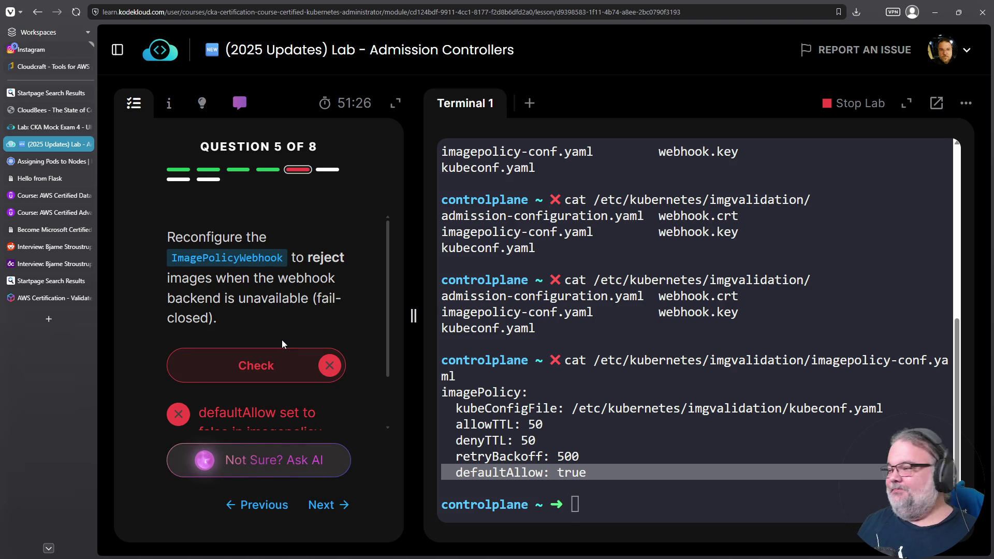
Edit the recalled cat command to open imagepolicy-conf.yaml in vim.
scroll(313, 291, "down", 1)
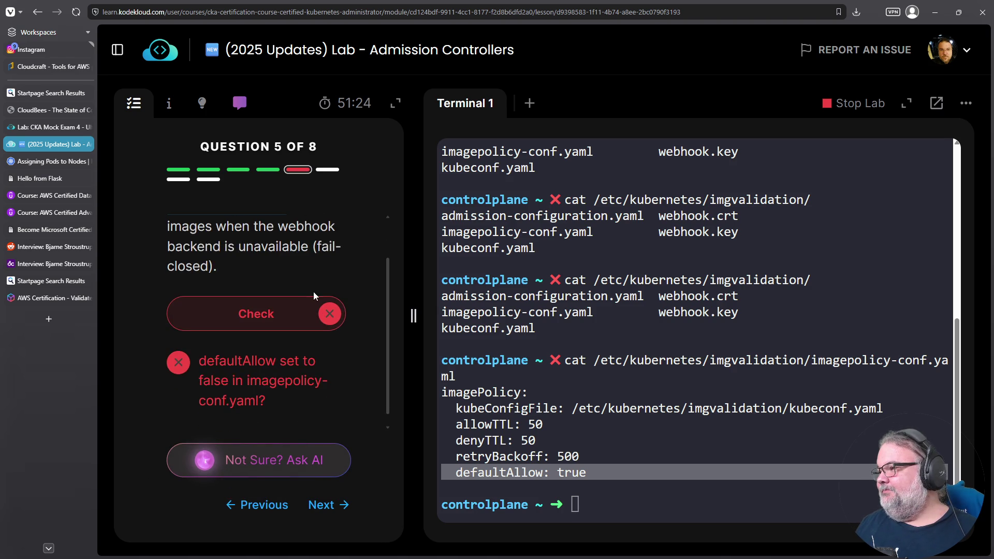
scroll(298, 291, "up", 1)
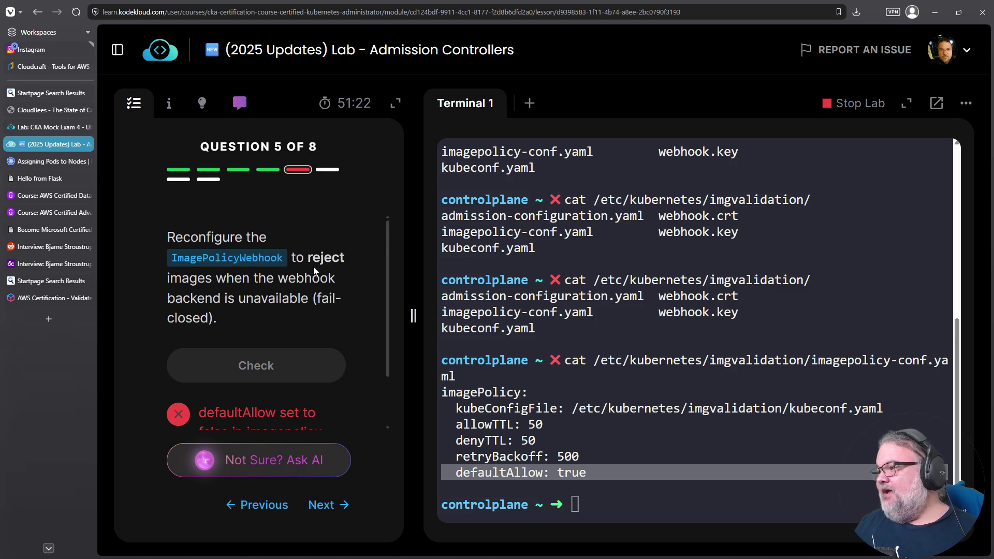
left_click(661, 309)
key("Up")
key("ctrl+a")
key("Delete")
key("Delete")
type("vim")
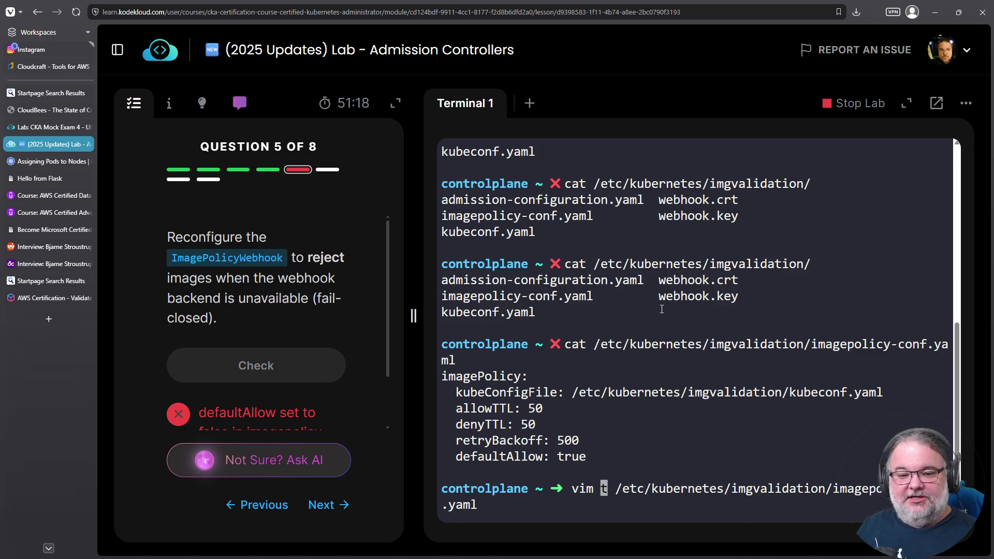
key("Delete")
key("Return")
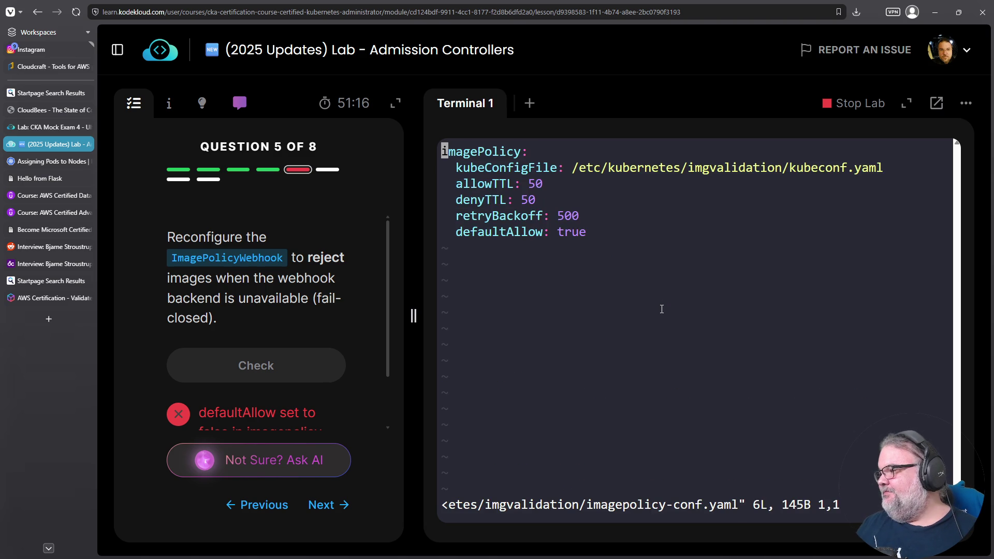
Change defaultAllow from true to false, save with :wq, and pass Question 5's check.
key("shift+g")
key("Left")
key("Left")
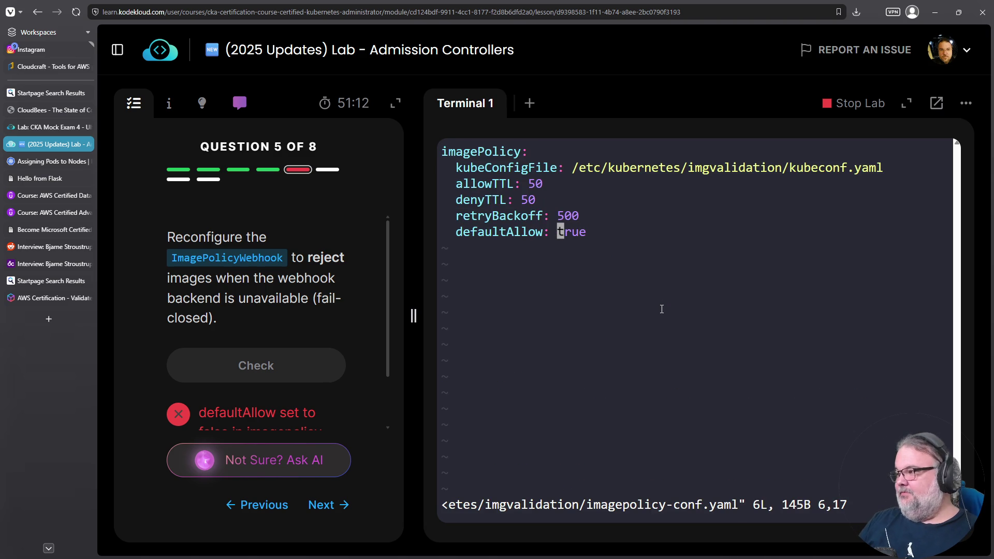
type("ifalse")
key("Escape")
key("l")
key("shift+d")
type(":wq")
key("Return")
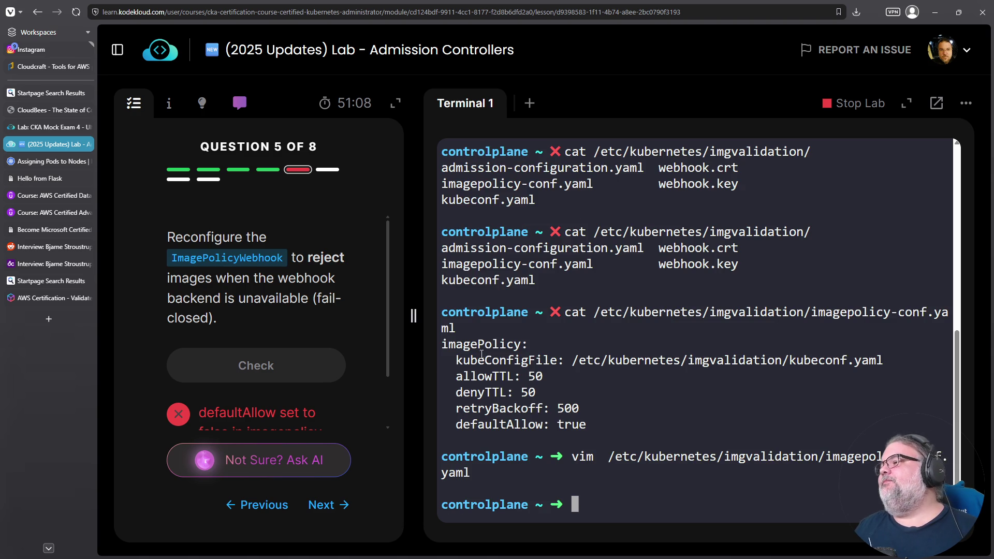
left_click(260, 373)
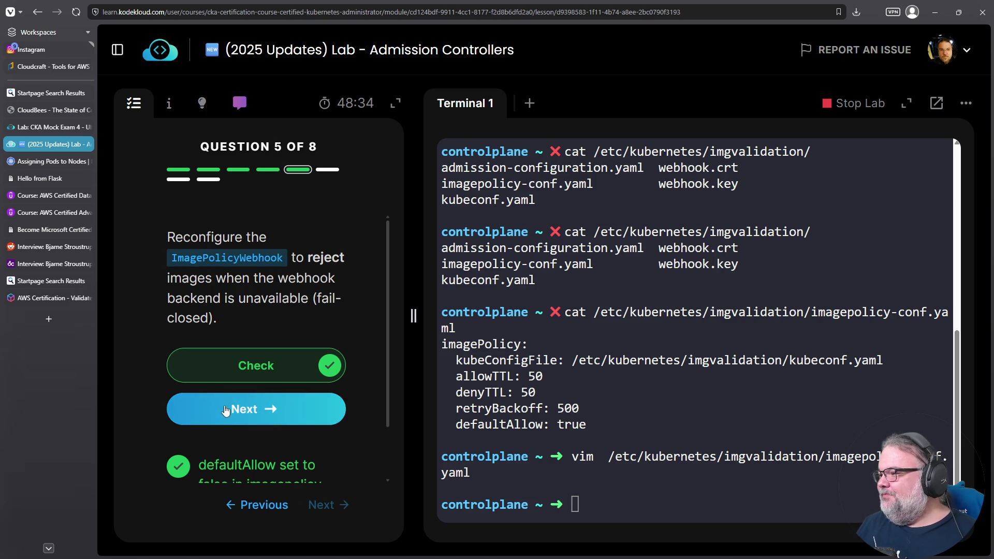
left_click(259, 410)
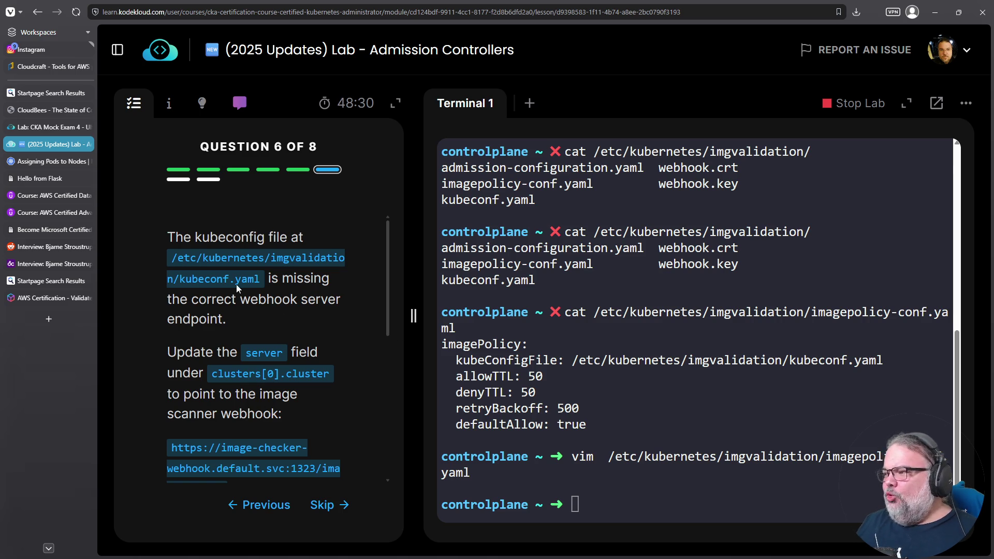
Copy the kubeconf.yaml path from Question 6 and run cat /etc/kubernetes/imgvalidation/kubeconf.yaml.
left_click_drag(262, 281, 170, 262)
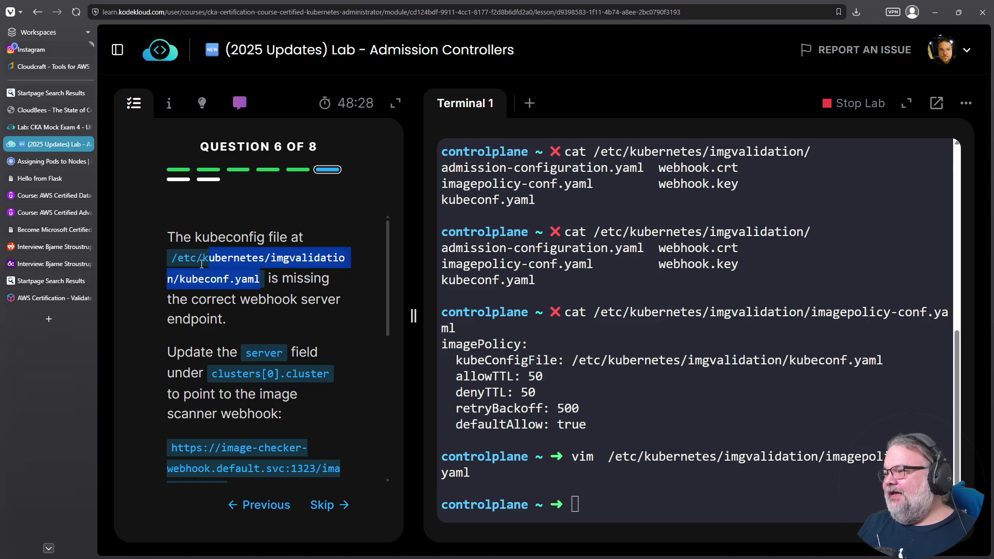
right_click(196, 258)
left_click(216, 267)
right_click(705, 406)
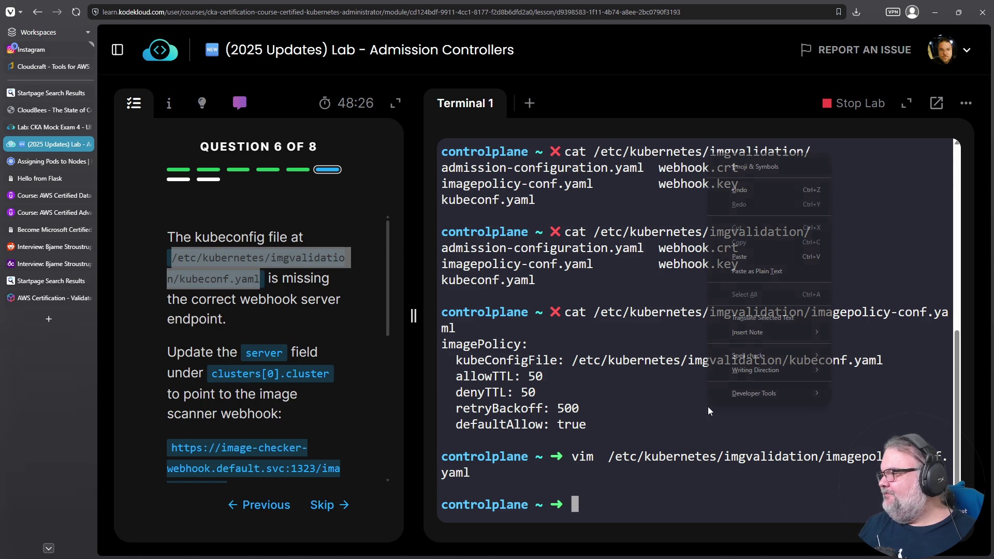
left_click(737, 256)
key("Home")
type("cat")
key("Return")
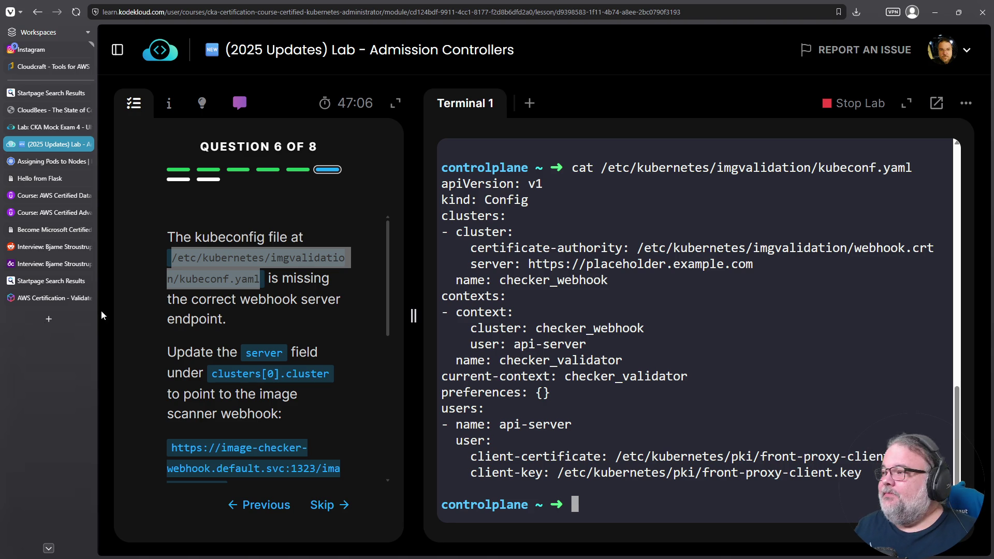
Search Google for 'palau' in a new tab, then close that results tab.
left_click(50, 322)
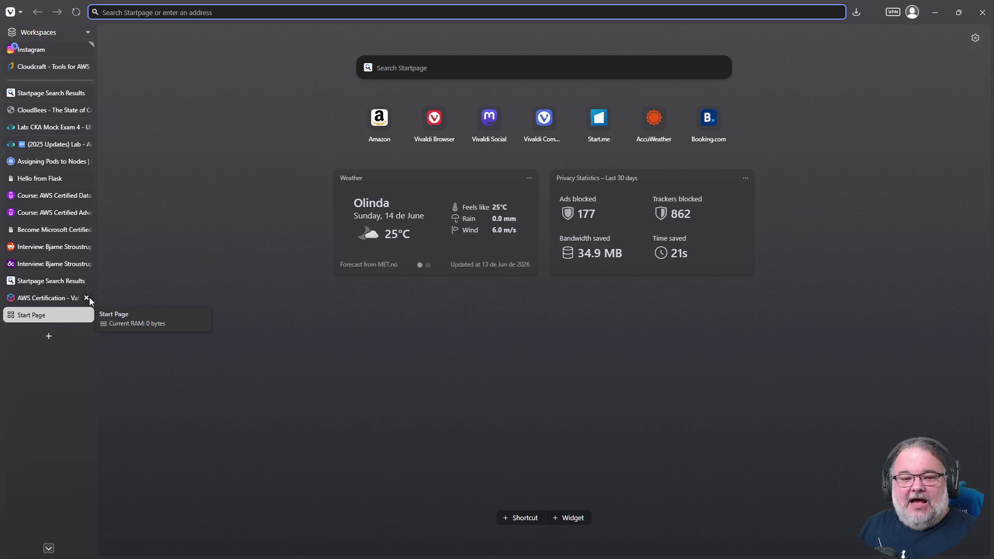
left_click(281, 10)
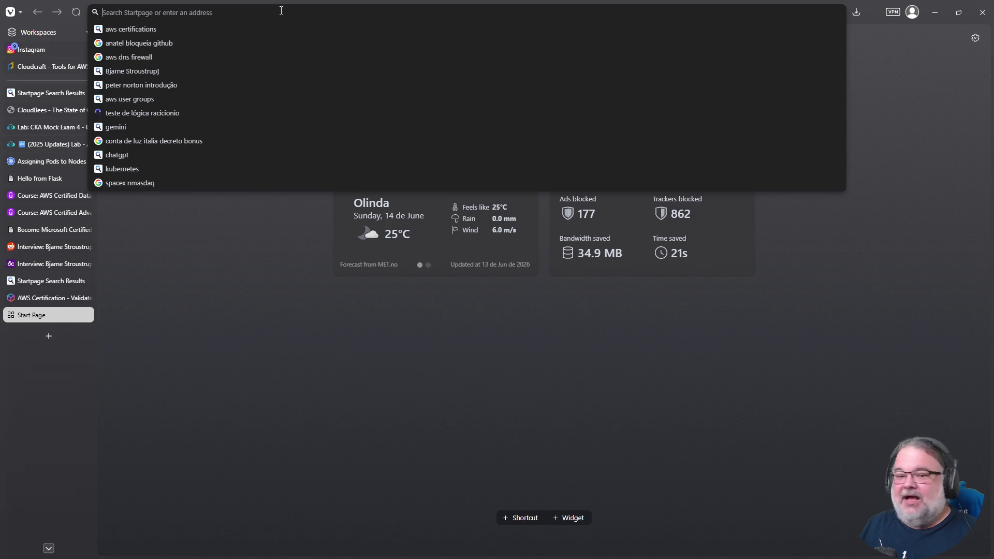
type("palau")
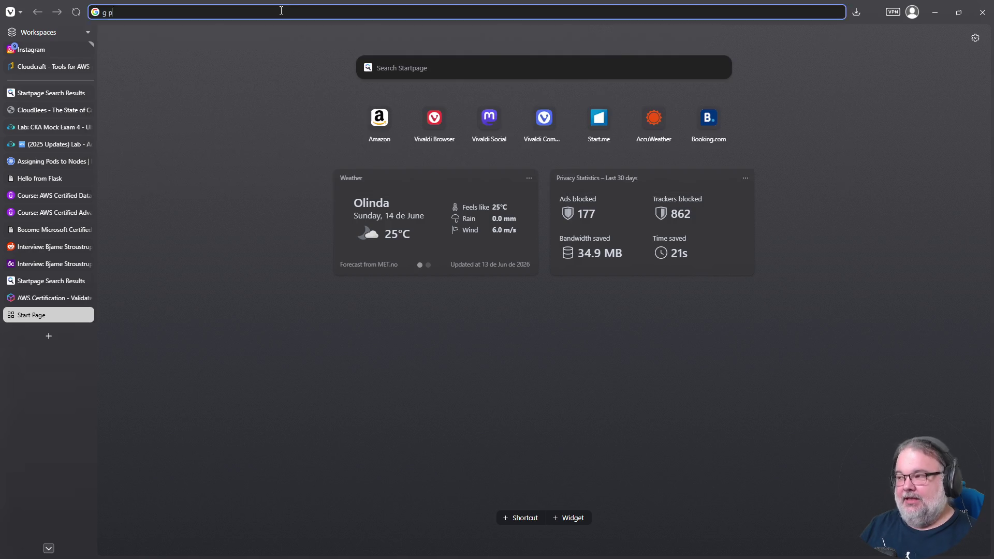
key("Return")
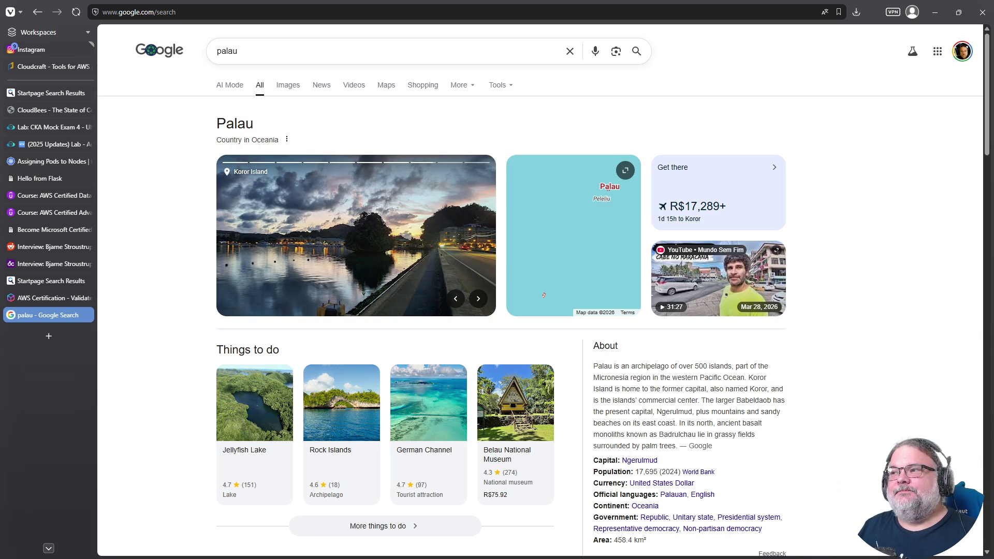
left_click(250, 61)
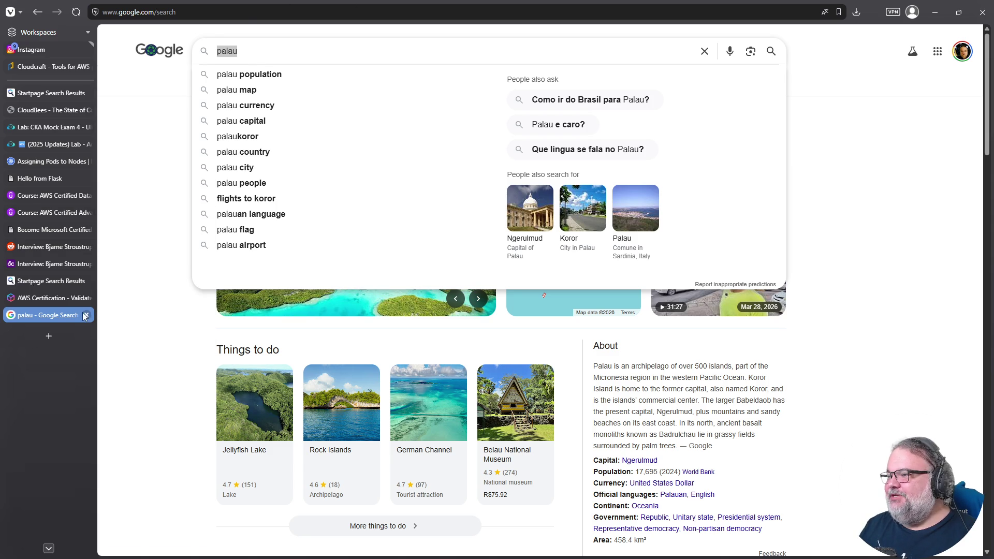
left_click(85, 315)
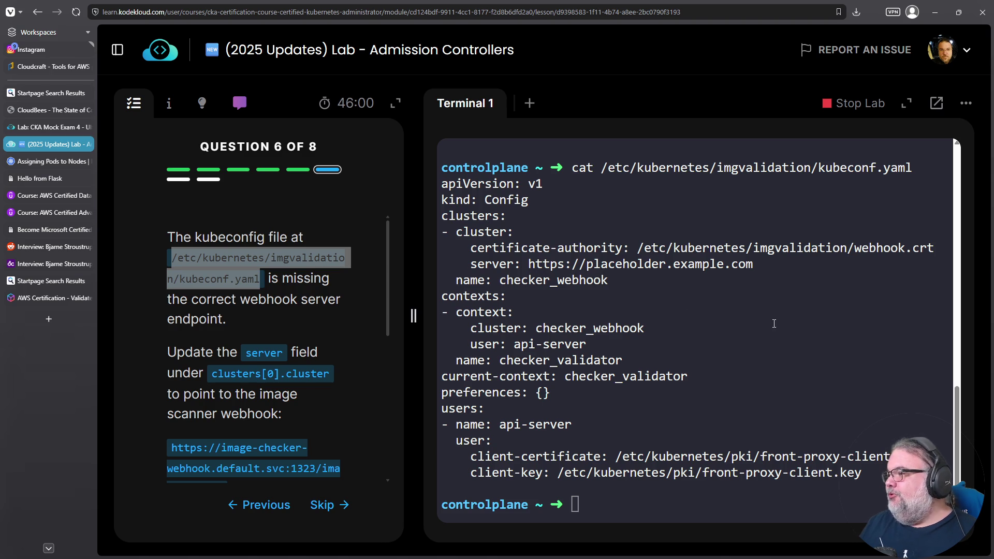
Copy the image-checker webhook URL from the question text.
scroll(287, 360, "down", 1)
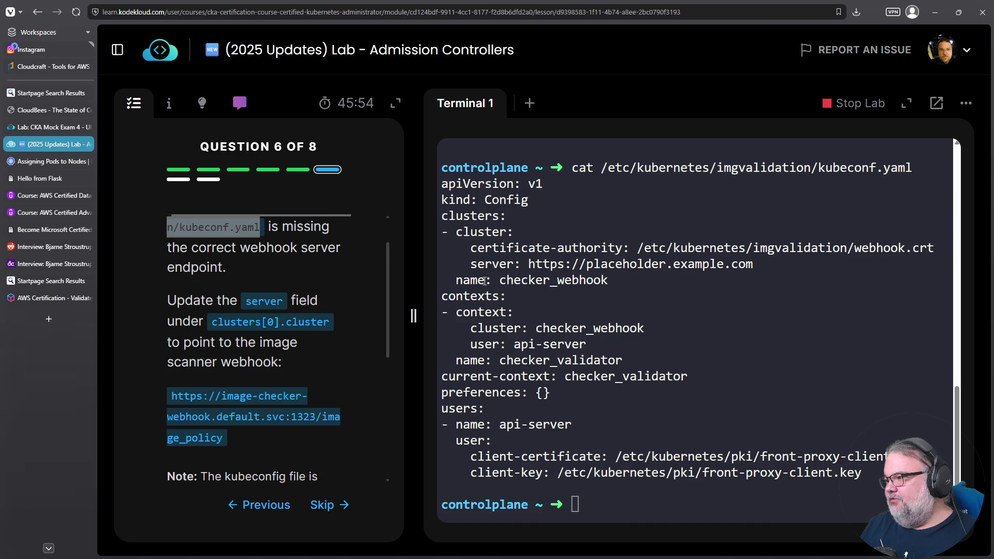
triple_click(506, 262)
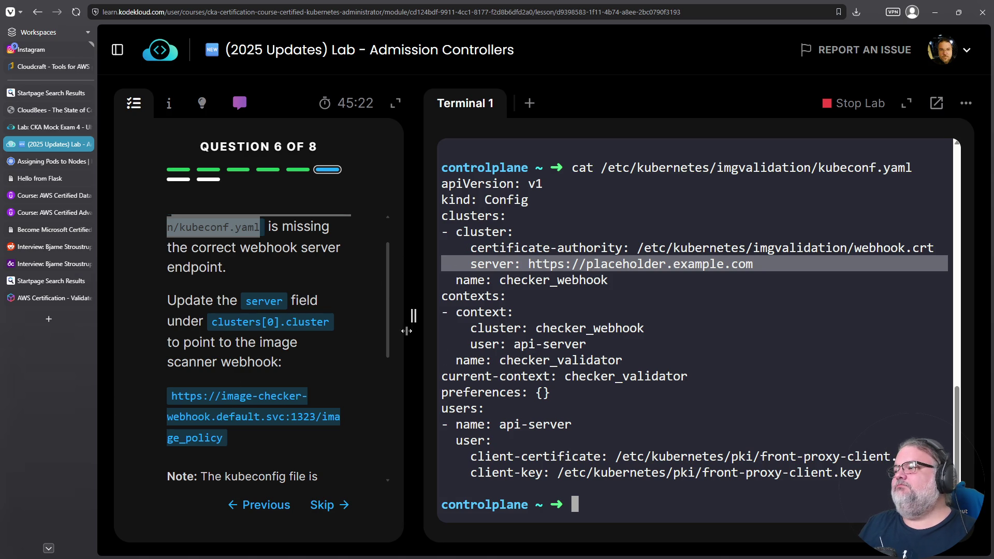
left_click_drag(169, 396, 223, 435)
right_click(209, 440)
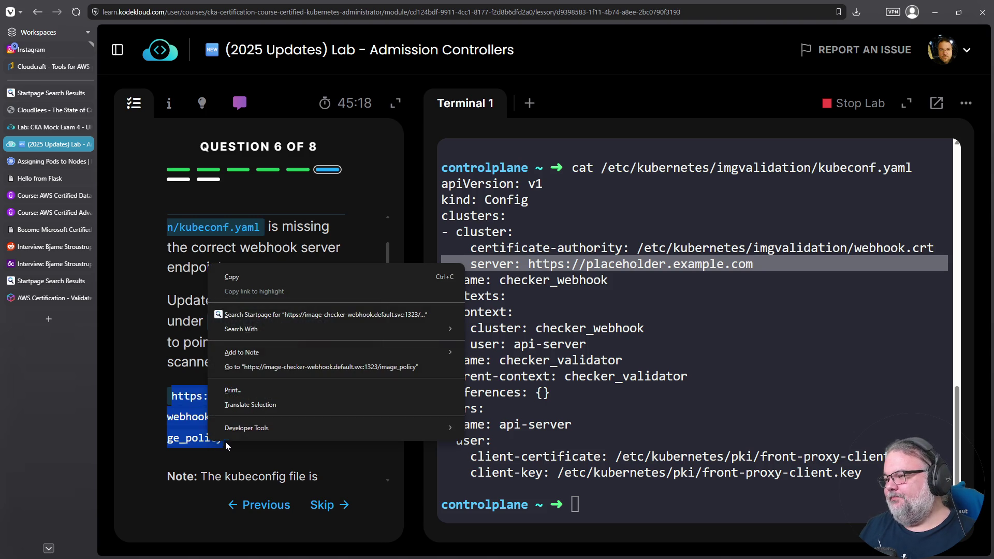
left_click(259, 278)
Recall the earlier cat kubeconf.yaml command in the terminal and delete 'cat' from its start.
scroll(304, 323, "down", 4)
left_click(626, 321)
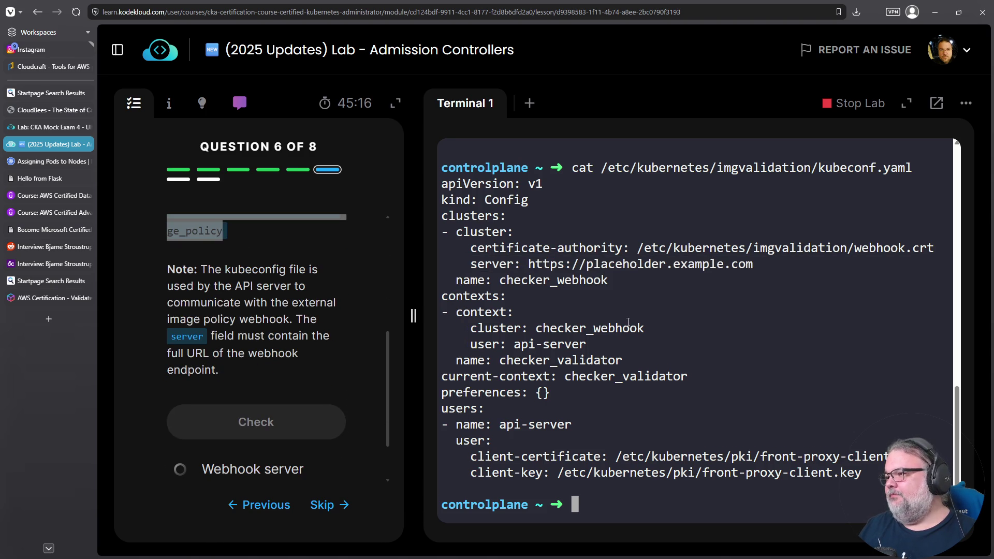
key("Down")
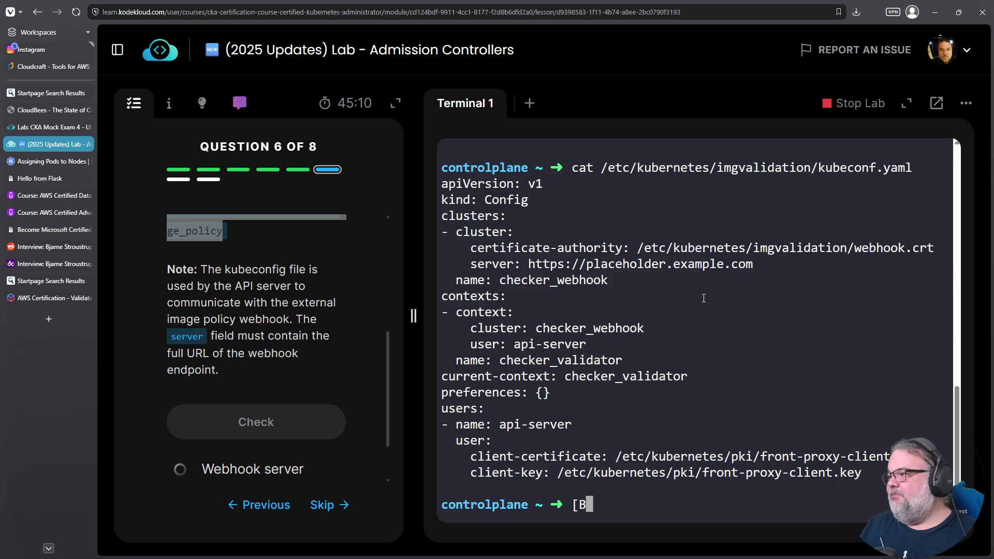
key("Up")
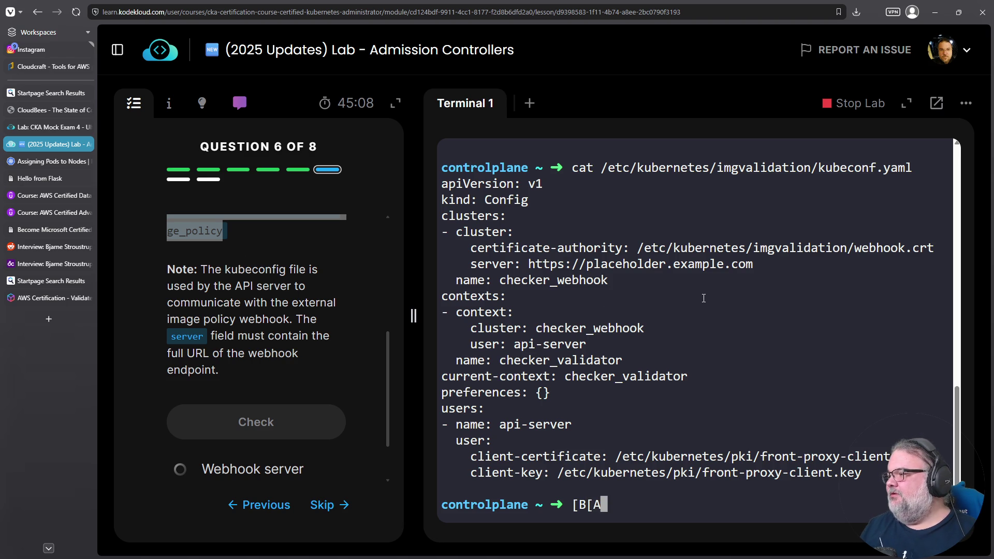
key("ctrl+c")
key("Up")
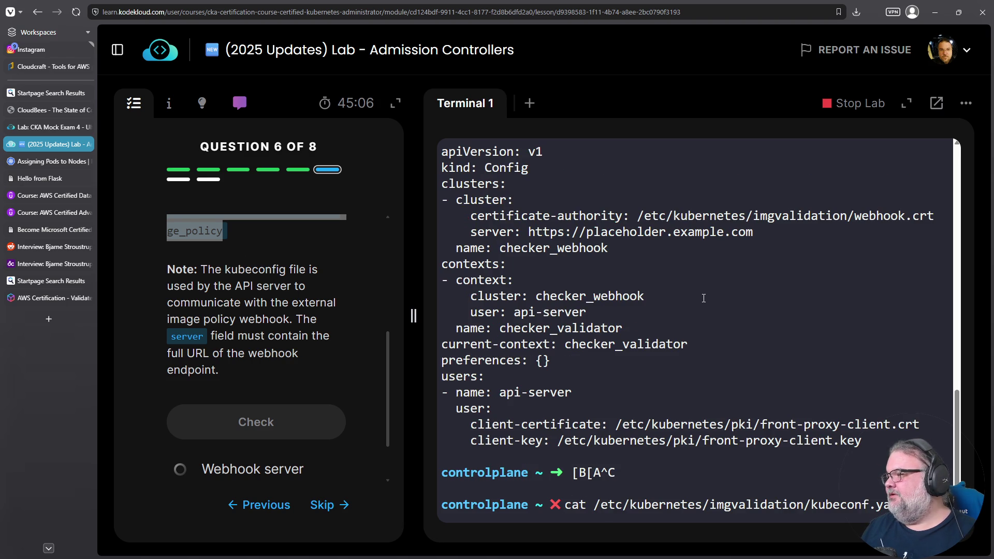
key("Home")
key("Delete")
key("Delete")
key("Delete")
Open kubeconf.yaml in vim and replace the placeholder server URL with the copied webhook URL.
type("vim")
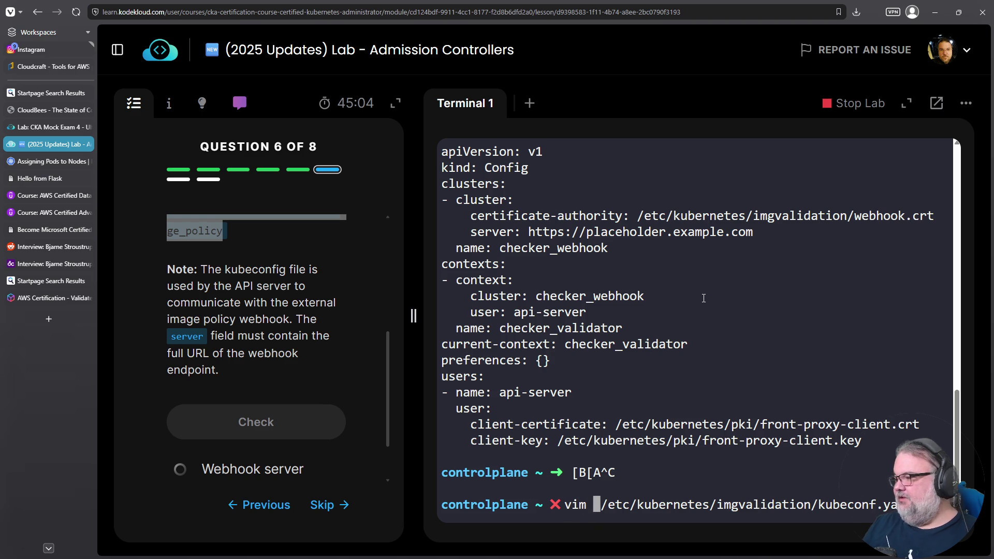
key("Return")
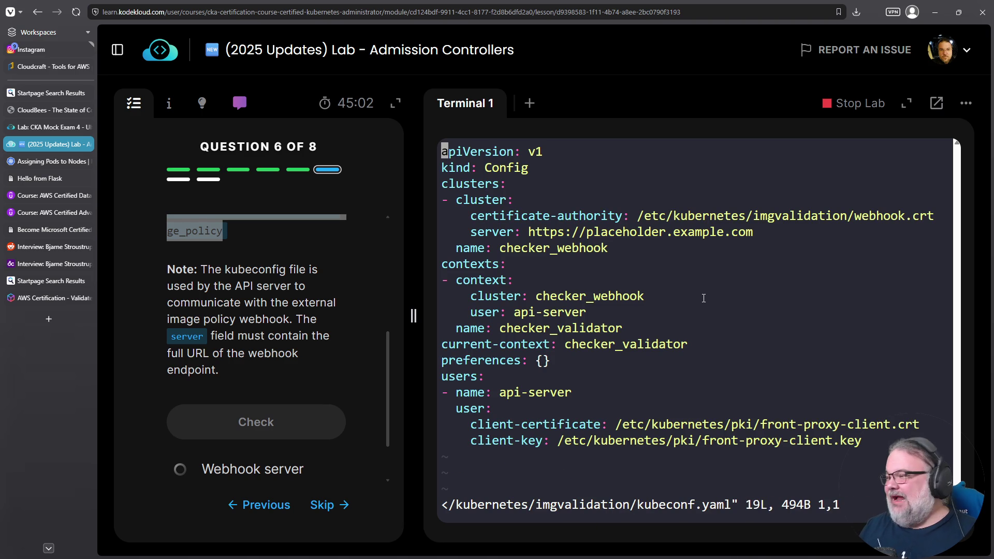
key("Down")
key("Down")
key("Down")
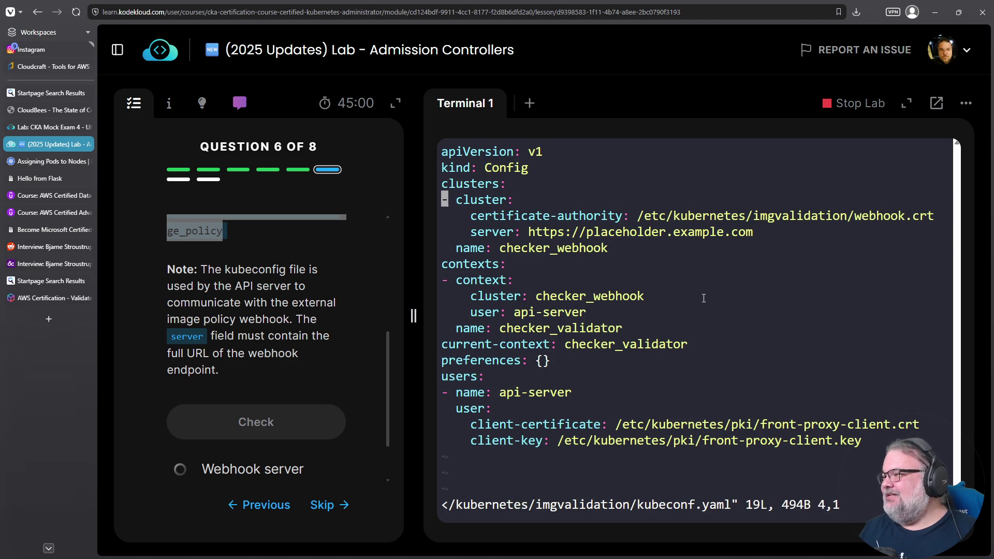
key("Right")
key("Right")
key("Right")
key("Right")
key("Up")
key("Left")
key("Left")
key("Left")
key("Left")
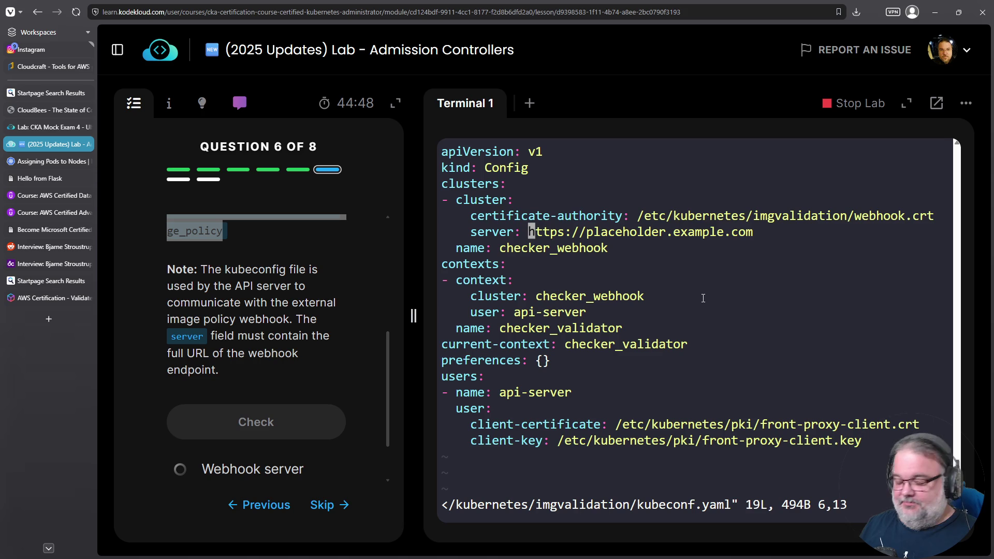
key("D")
key("a")
right_click(700, 316)
left_click(738, 157)
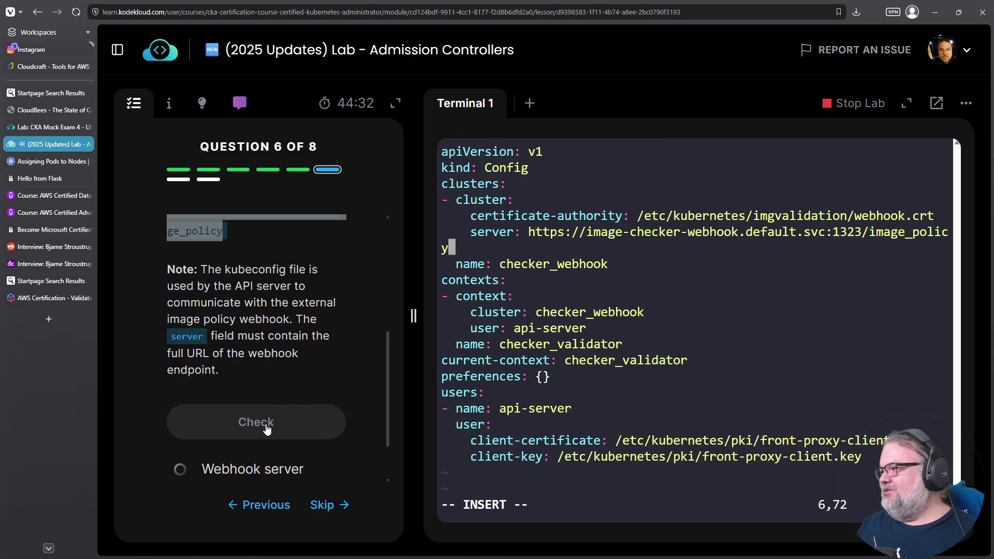
Save kubeconf.yaml with :wq and re-run the Webhook server check so it passes.
left_click(266, 428)
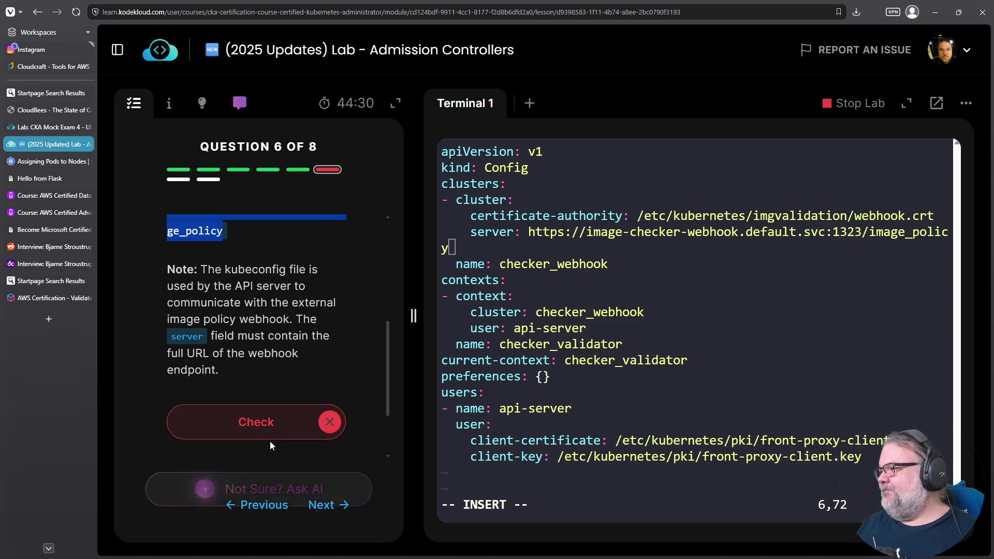
left_click(689, 348)
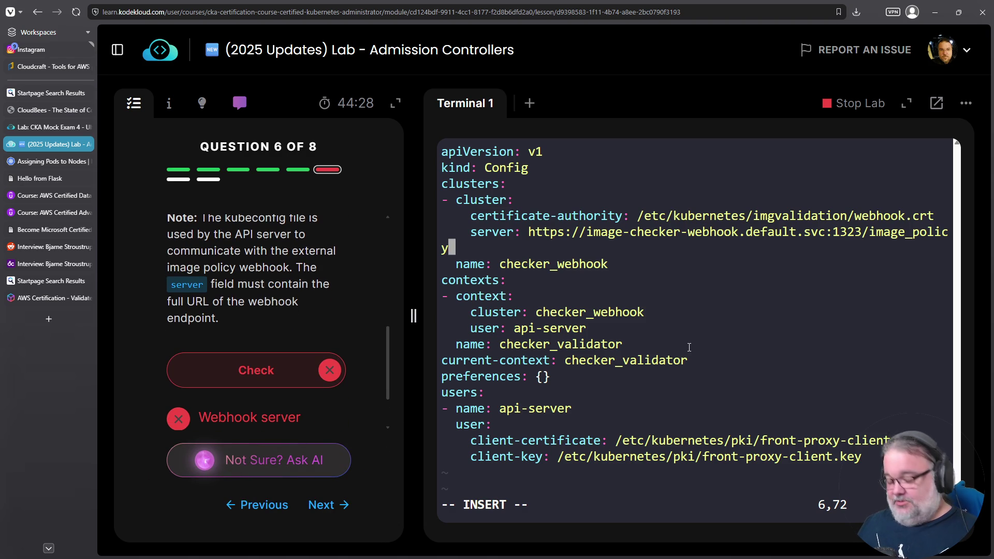
key("Escape")
type(":wq")
key("Return")
left_click(245, 381)
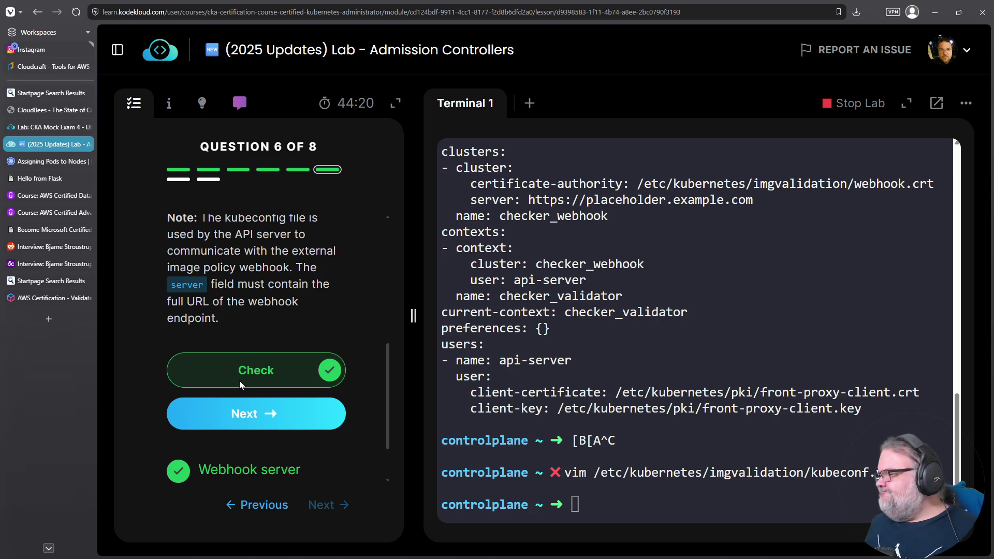
Advance to Question 7 and list the files in /etc/kubernetes/imgvalidation.
left_click(260, 427)
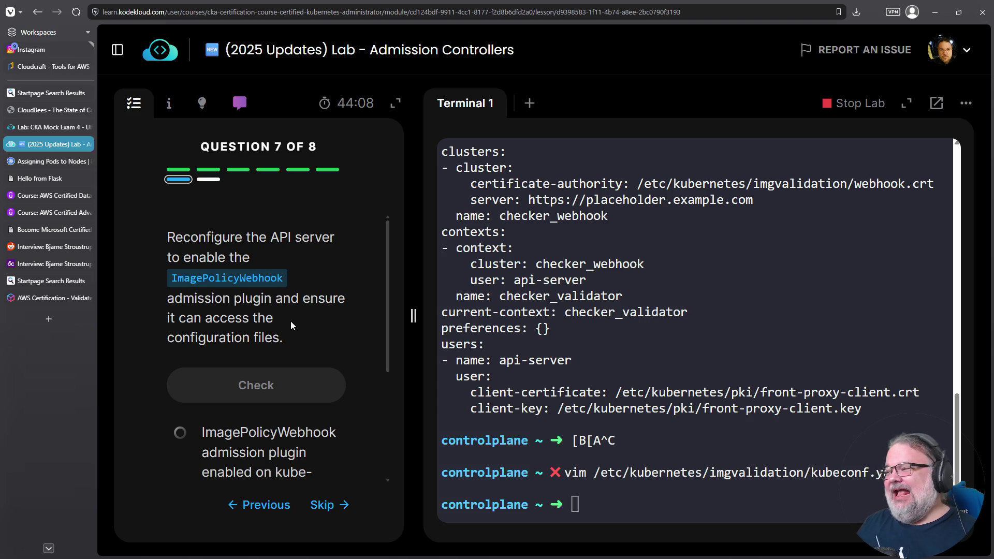
scroll(292, 321, "down", 3)
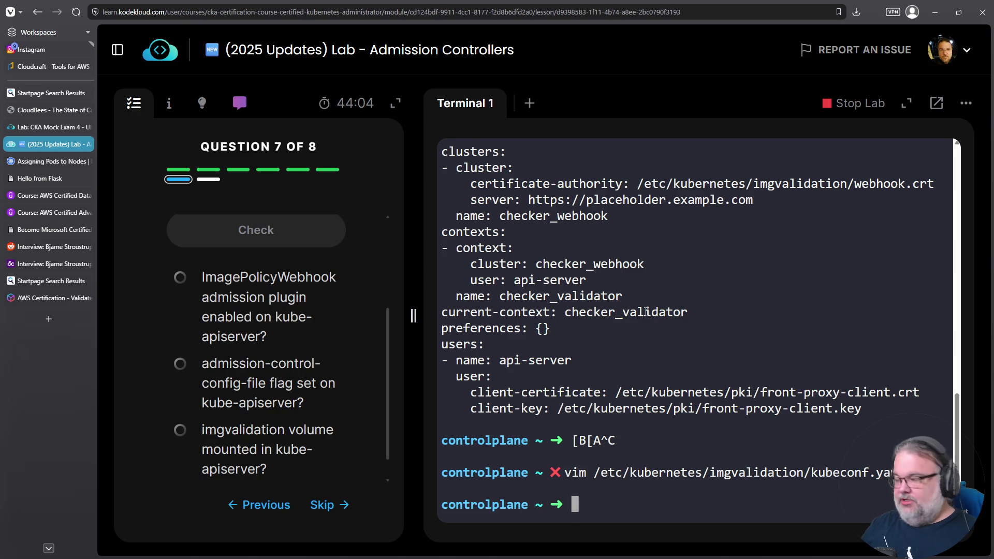
key("ctrl+l")
key("Up")
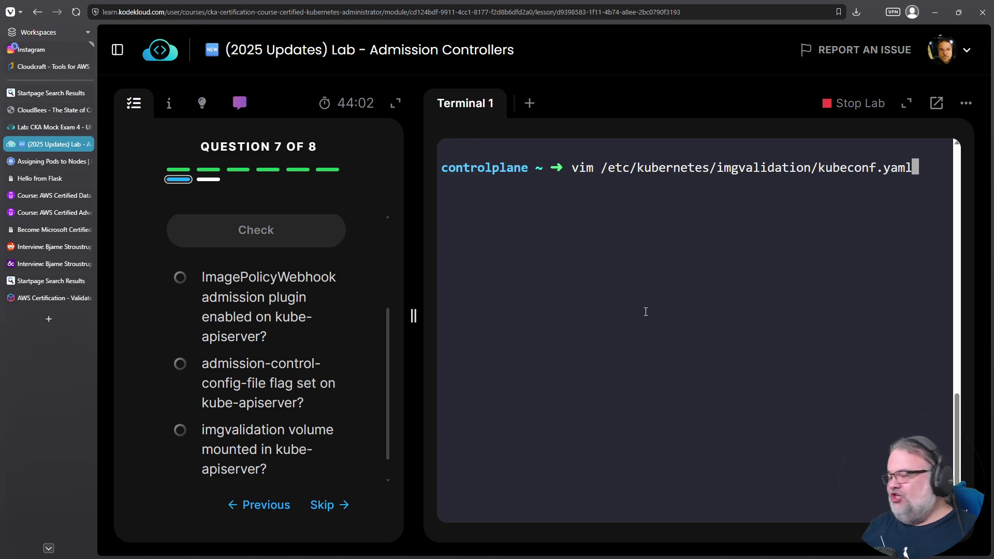
key("BackSpace")
key("BackSpace")
key("BackSpace")
key("BackSpace")
key("BackSpace")
key("Tab")
key("Tab")
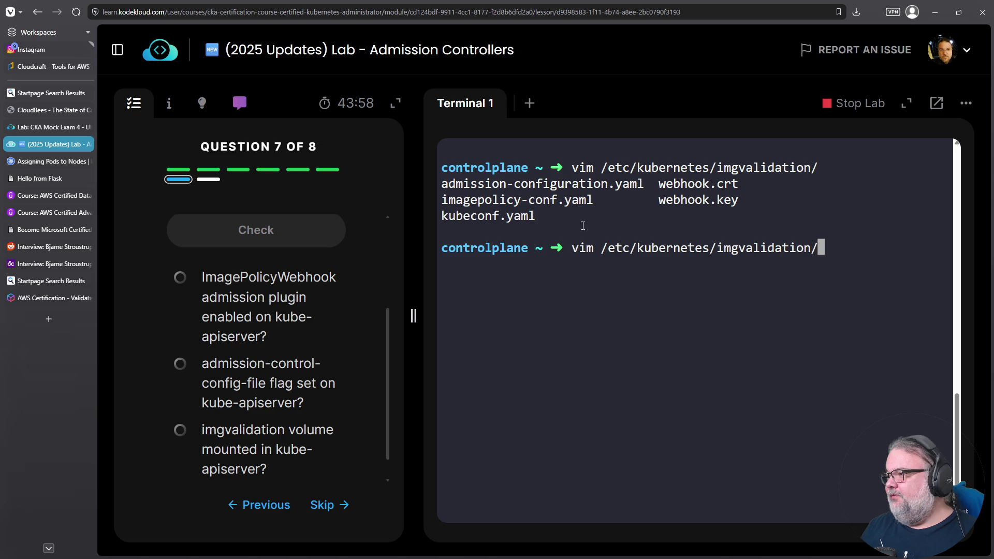
Print imagepolicy-conf.yaml with cat and inspect its webhook.key and webhook.crt entries.
double_click(520, 201)
right_click(520, 196)
right_click(638, 293)
right_click(643, 281)
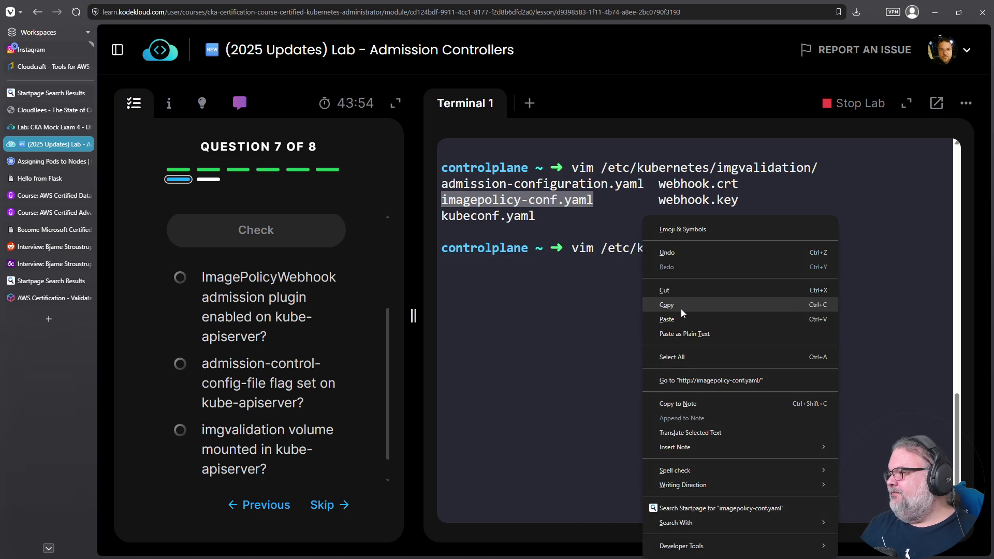
left_click(667, 319)
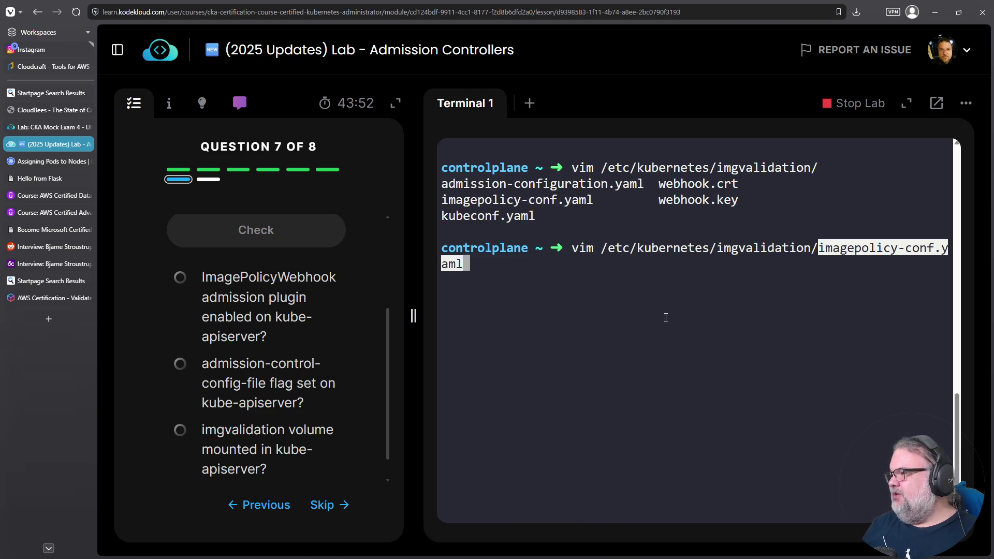
key("Home")
key("Delete")
key("Delete")
key("Delete")
type("cat")
key("Return")
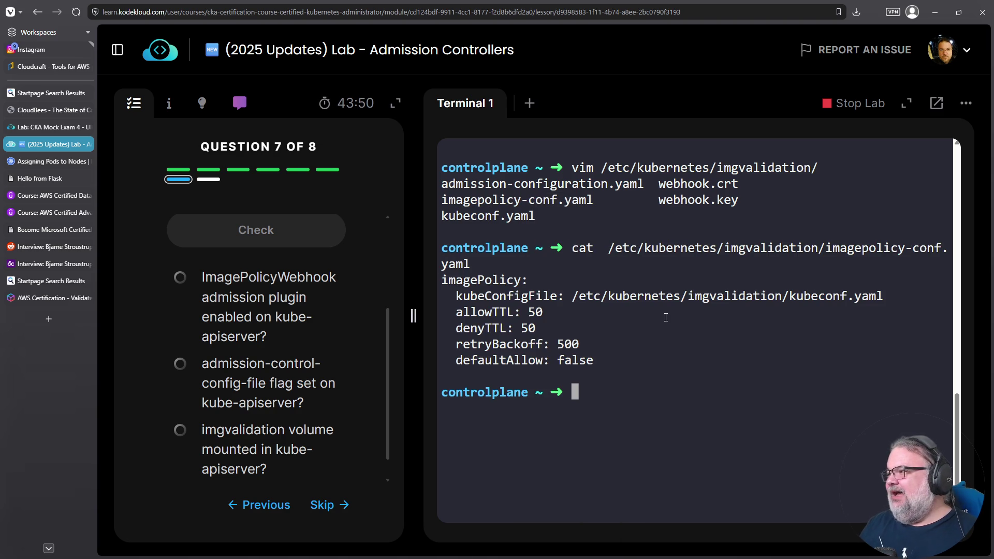
double_click(708, 200)
double_click(705, 184)
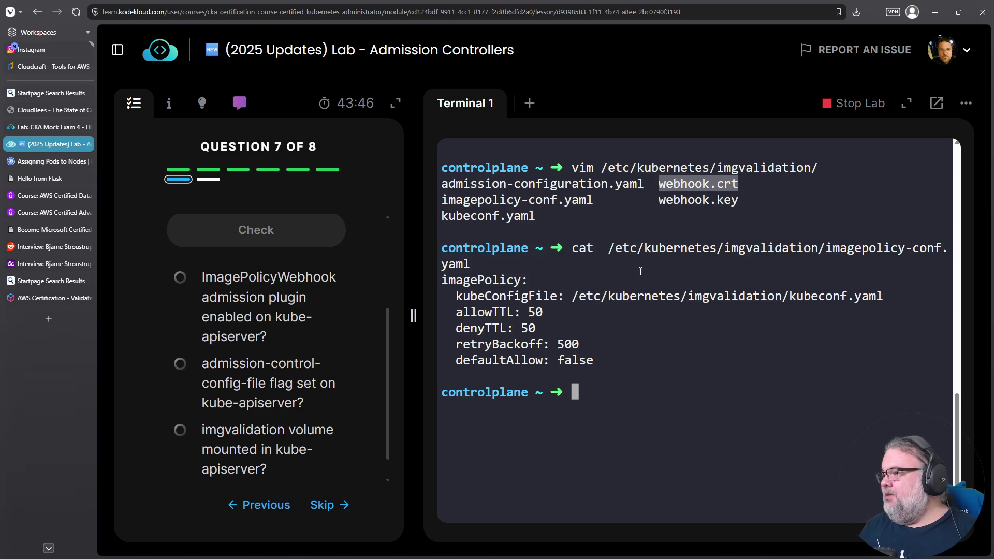
left_click(692, 299)
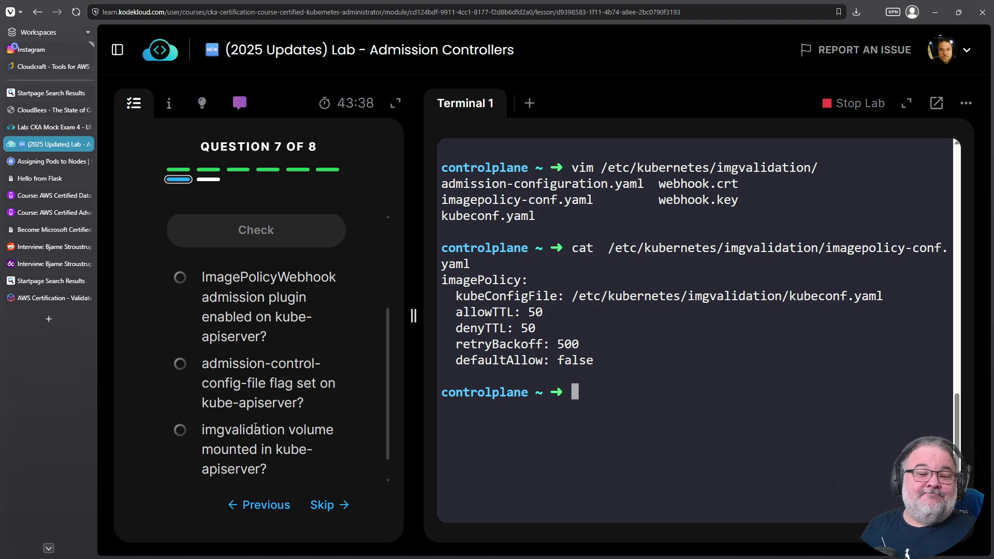
Type the vim command for /etc/kubernetes/manifests/kube-apiserver.yaml using tab completion.
type("vim /etc/kub")
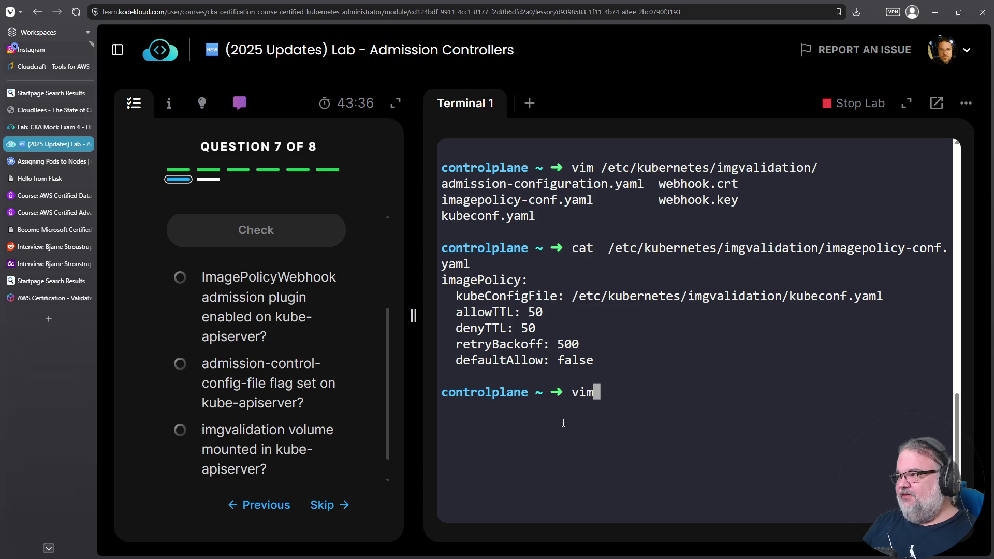
key("Tab")
type("ma")
key("Tab")
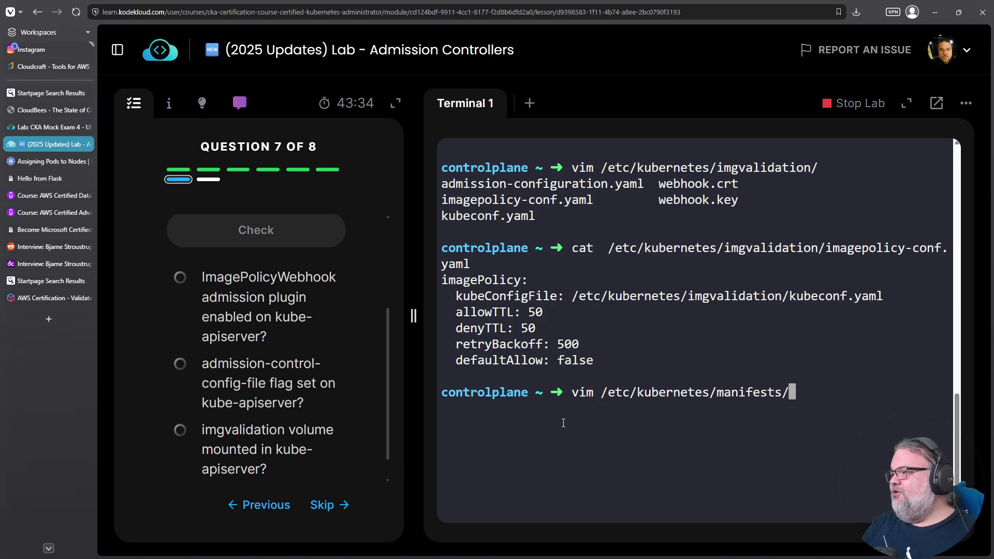
type("kube-api")
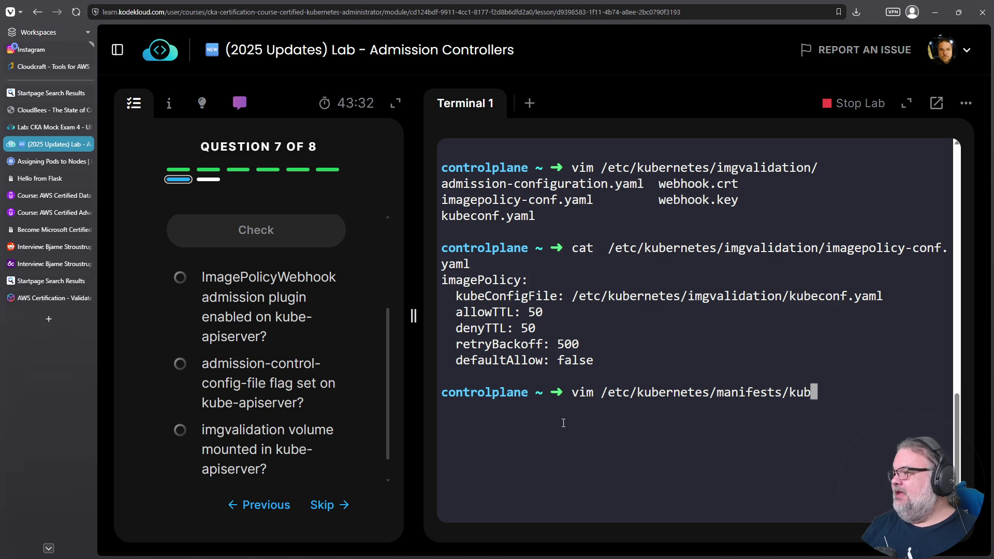
key("Tab")
Open kube-apiserver.yaml in vim and append a comma to the --enable-admission-plugins line.
key("Return")
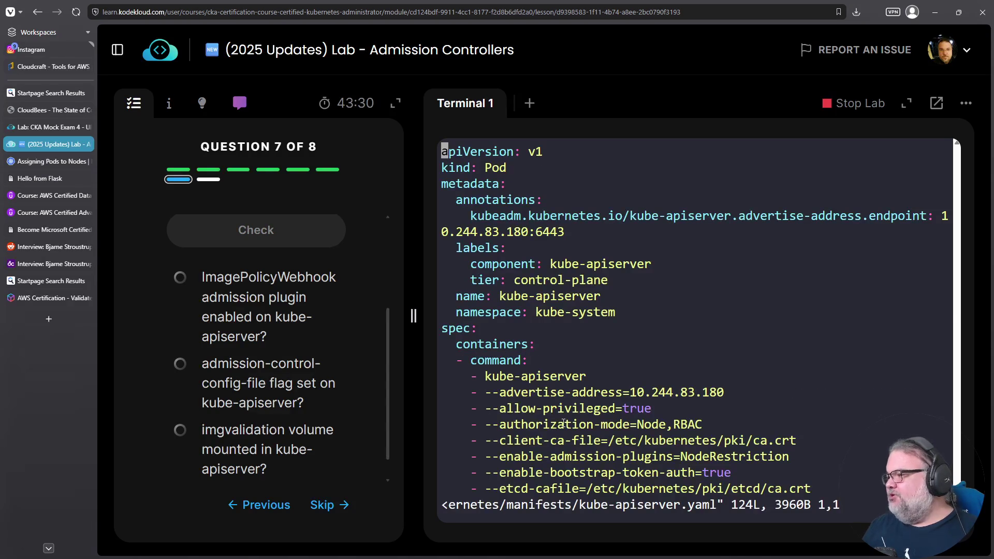
key("Down")
key("Down")
key("Down")
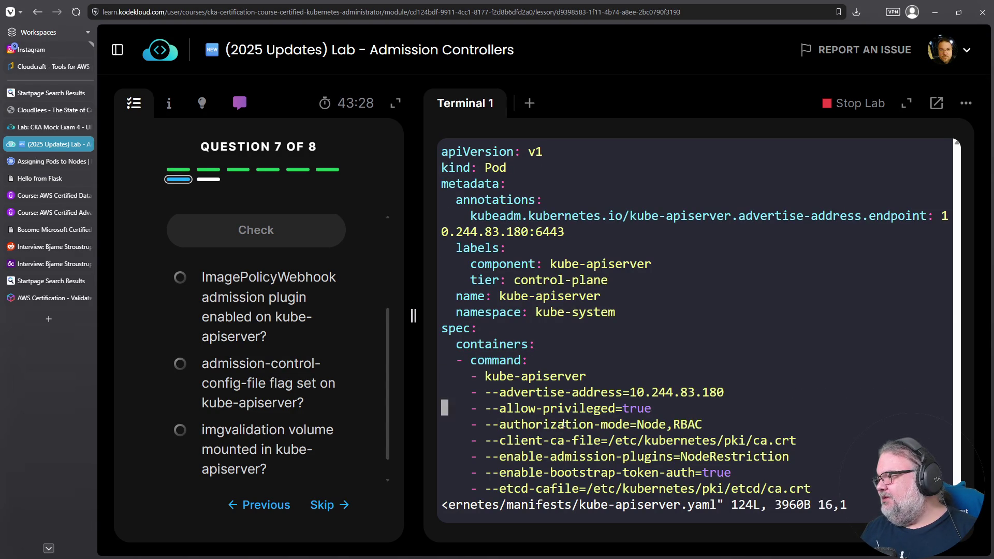
key("Down")
key("Down")
key("Down")
key("Up")
key("Up")
key("Up")
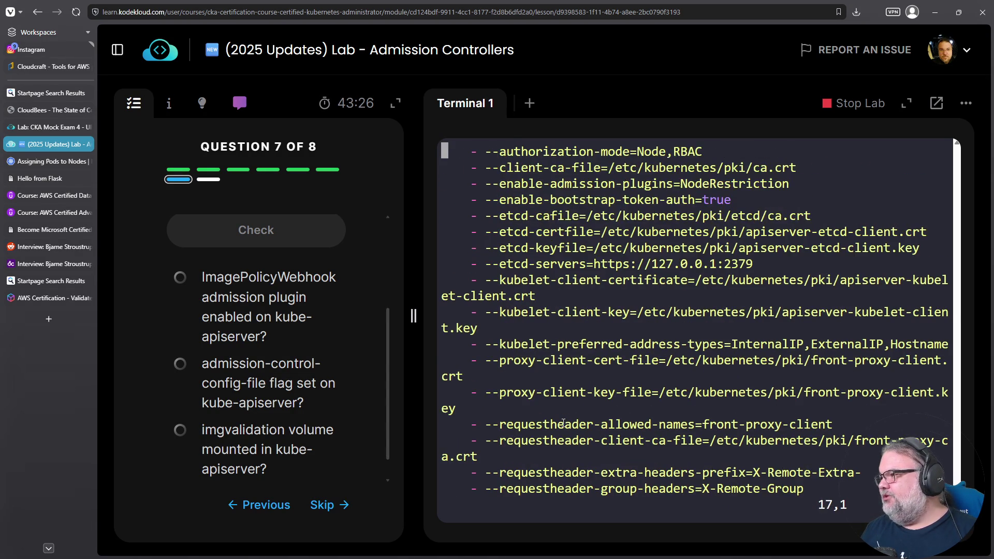
key("Up")
key("Down")
key("Down")
key("End")
type("a,")
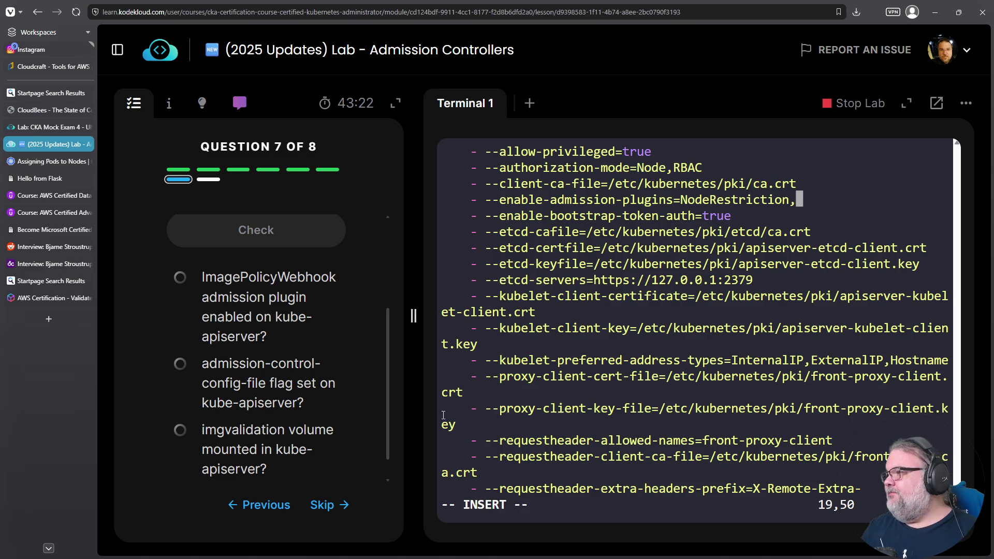
Paste ImagePolicyWebhook from the question after NodeRestriction on the plugins line.
double_click(253, 280)
right_click(252, 280)
left_click(294, 281)
right_click(805, 204)
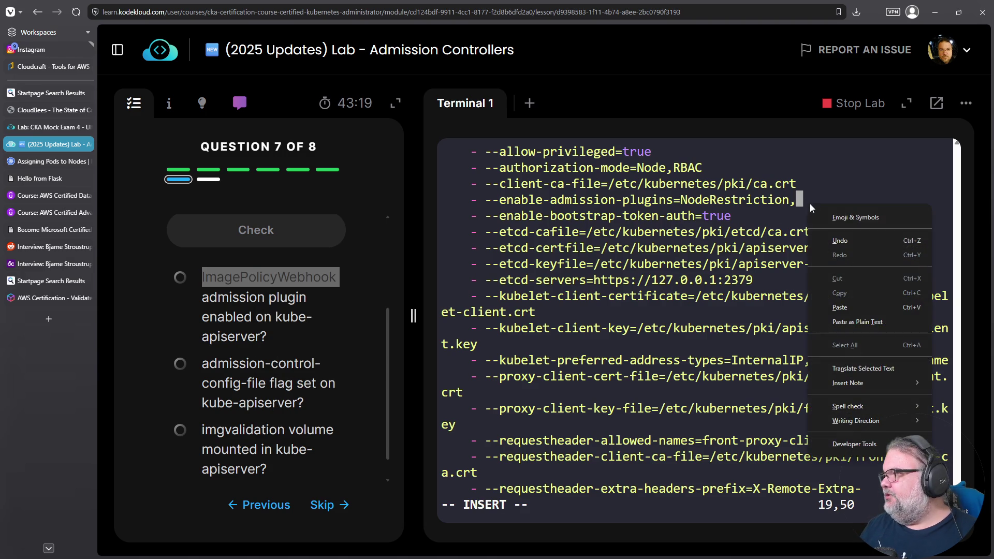
left_click(838, 313)
key("BackSpace")
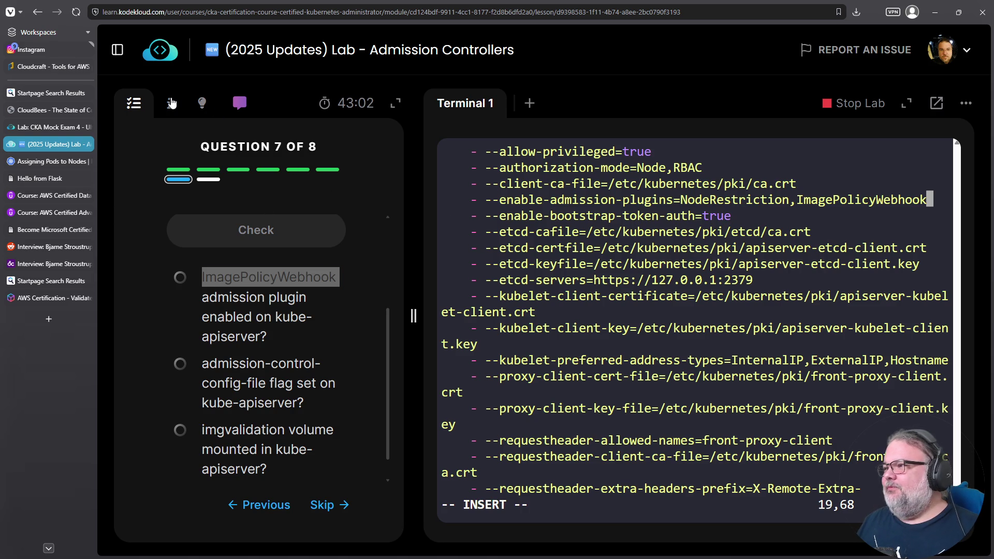
Show the solution steps, select the --admission-control-config-file line, and open a new line below the plugins.
left_click(169, 103)
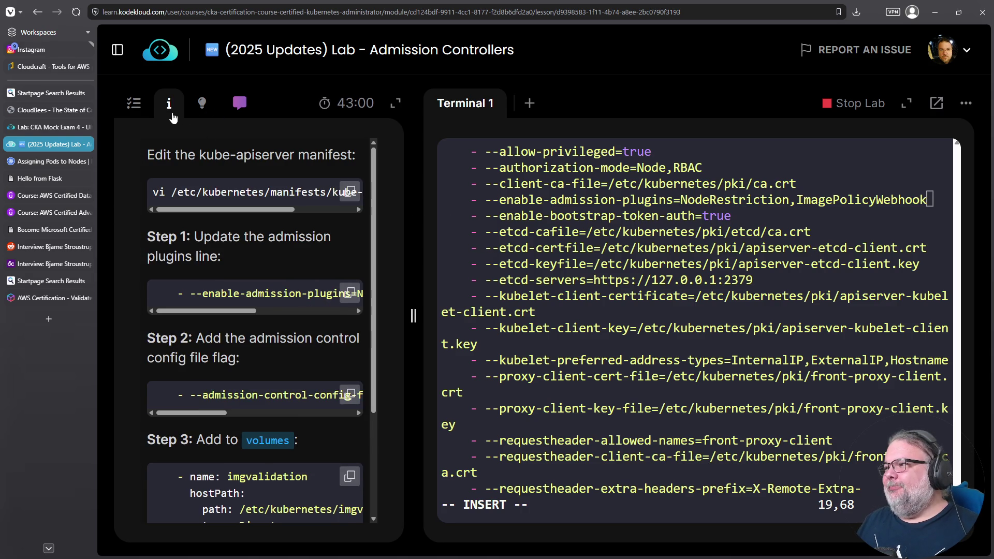
left_click_drag(264, 209, 342, 212)
left_click_drag(241, 311, 356, 307)
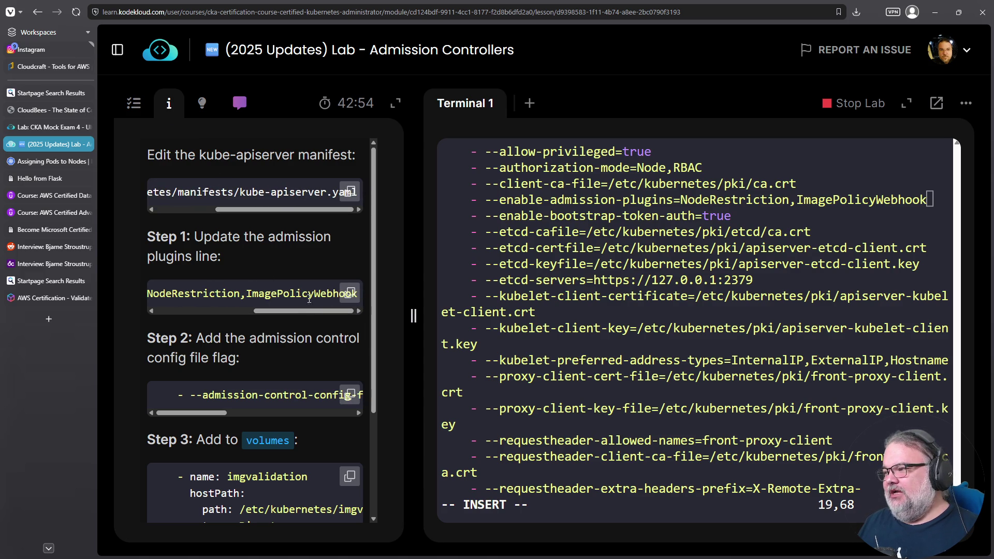
scroll(263, 355, "down", 1)
triple_click(259, 344)
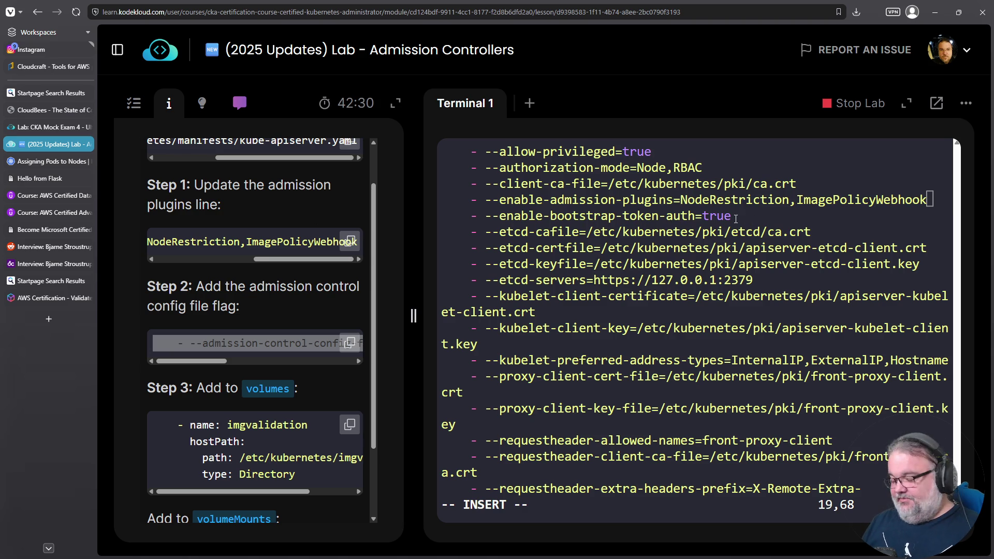
key("Return")
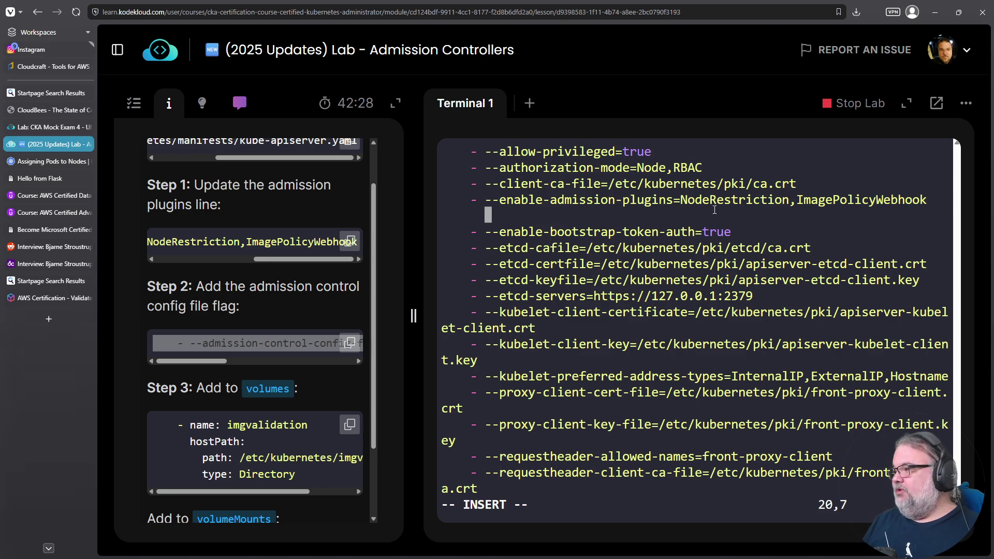
Paste the --admission-control-config-file=/etc/kubernetes/imgvalidation/admission-configuration.yaml flag and align its indentation.
right_click(794, 214)
left_click(818, 317)
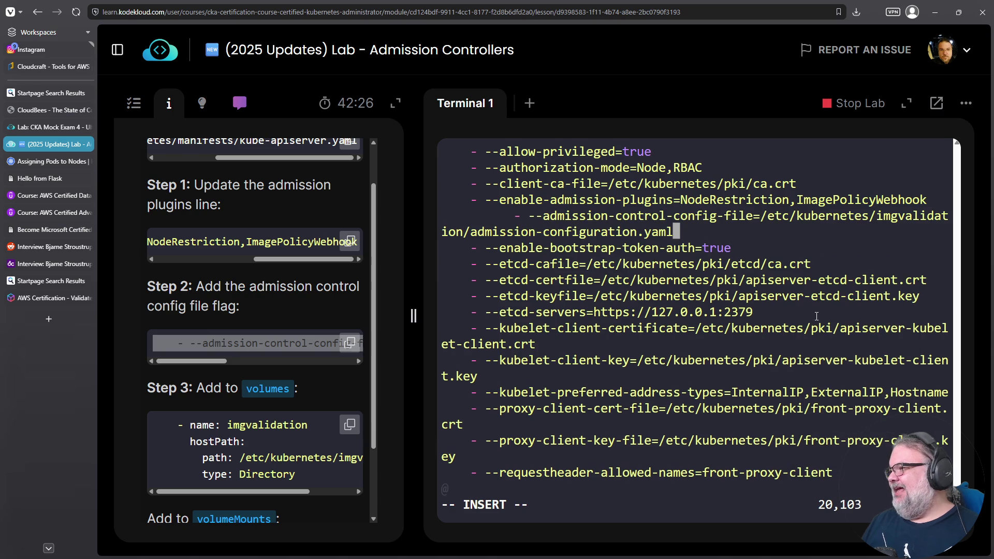
key("Up")
key("Home")
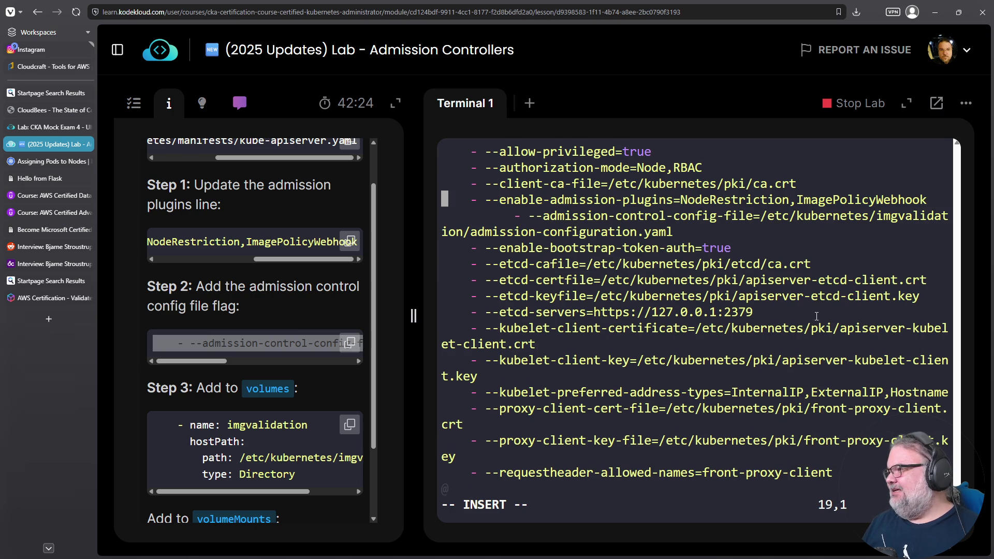
key("End")
key("Home")
key("Down")
key("Delete")
key("Delete")
key("Delete")
key("Delete")
key("Delete")
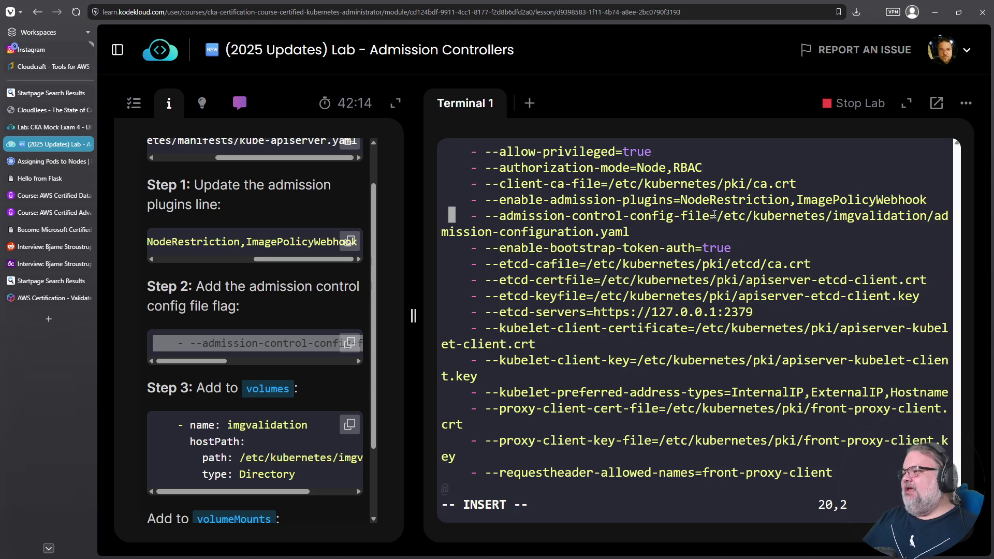
Copy the two edited flag lines and select the imgvalidation directory path in the solution.
mouse_move(667, 232)
left_mouse_down()
mouse_move(556, 225)
mouse_move(442, 200)
left_mouse_up()
right_click(538, 214)
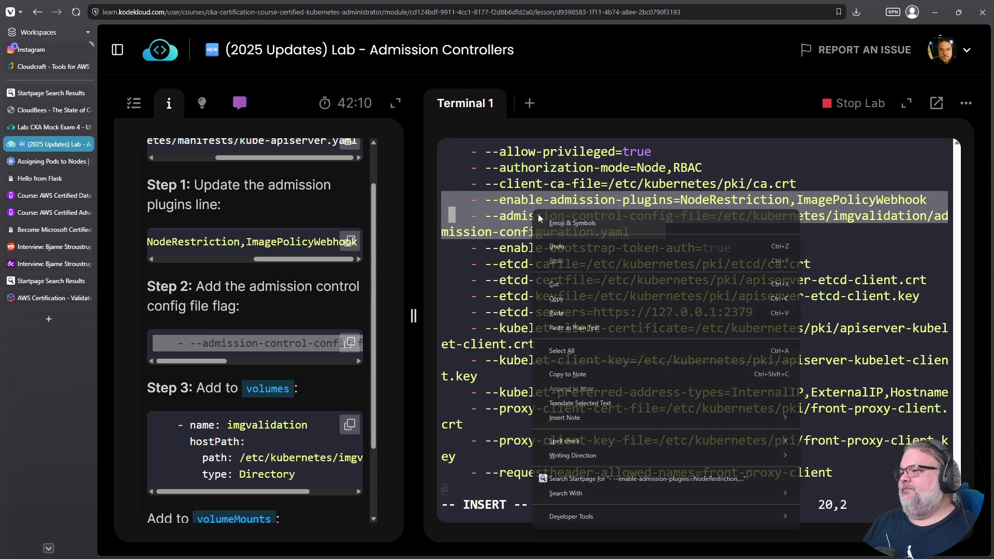
left_click(563, 299)
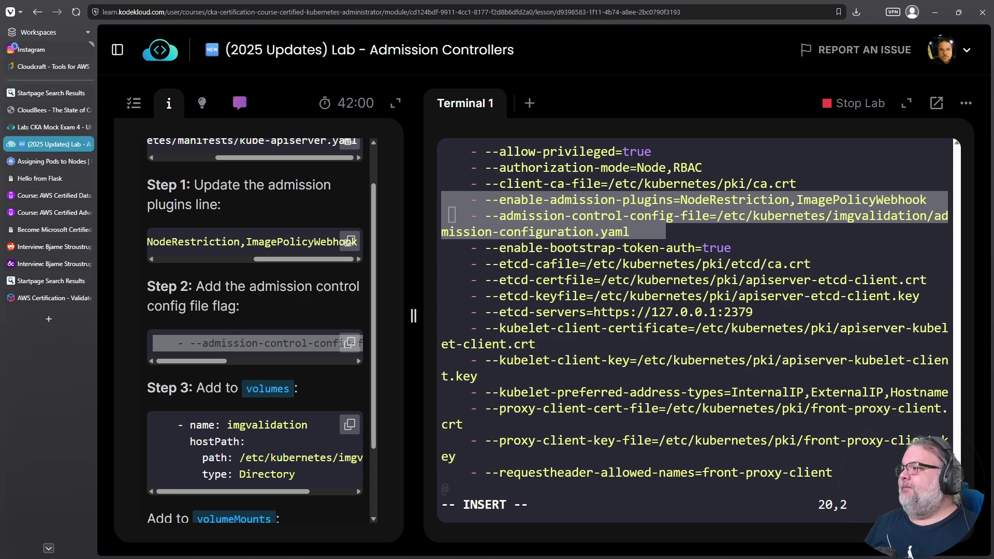
left_click(664, 222)
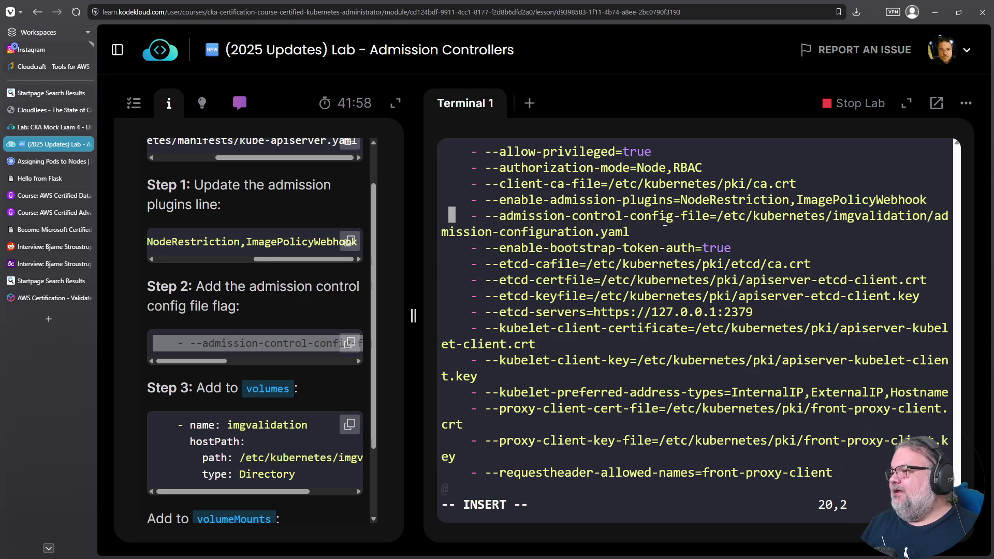
scroll(205, 427, "down", 2)
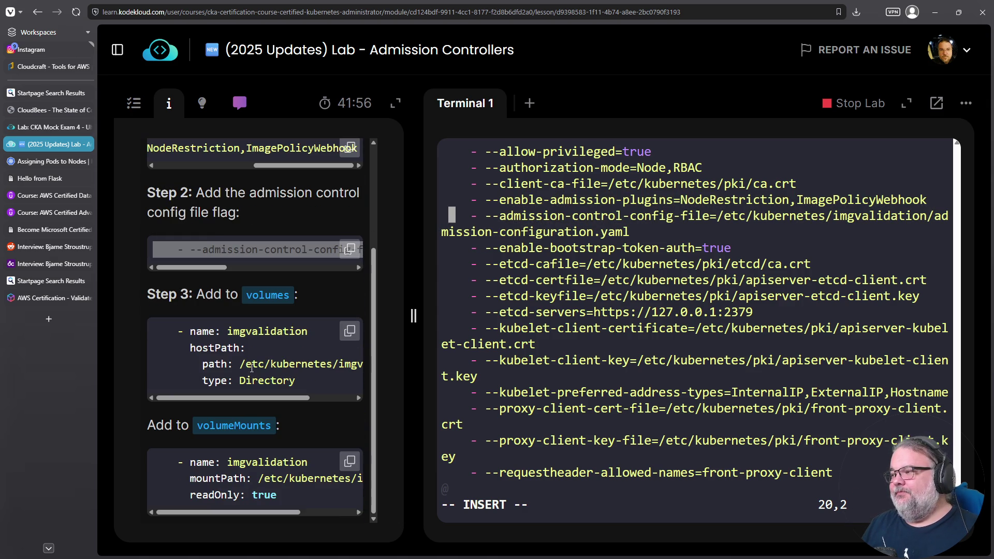
scroll(252, 367, "right", 3)
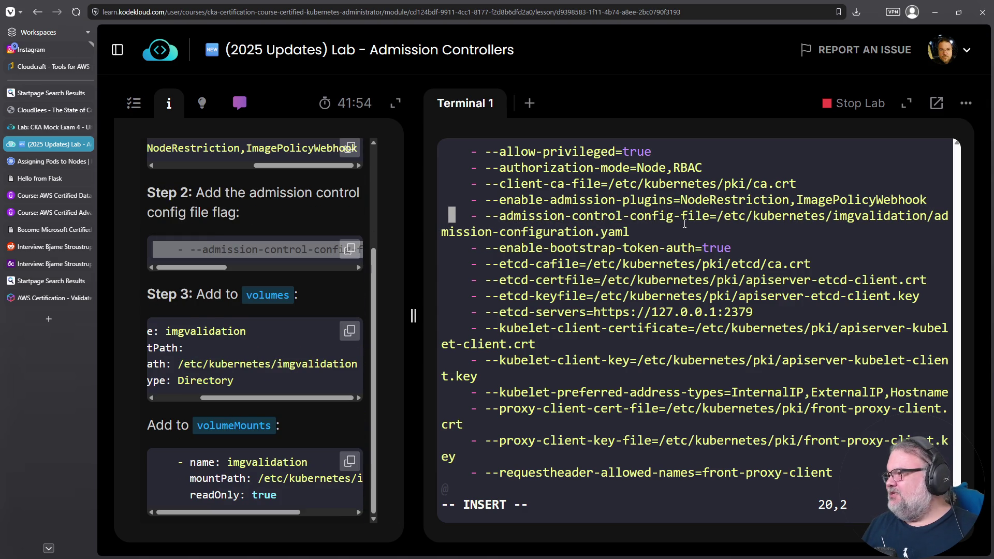
left_click_drag(724, 218, 926, 217)
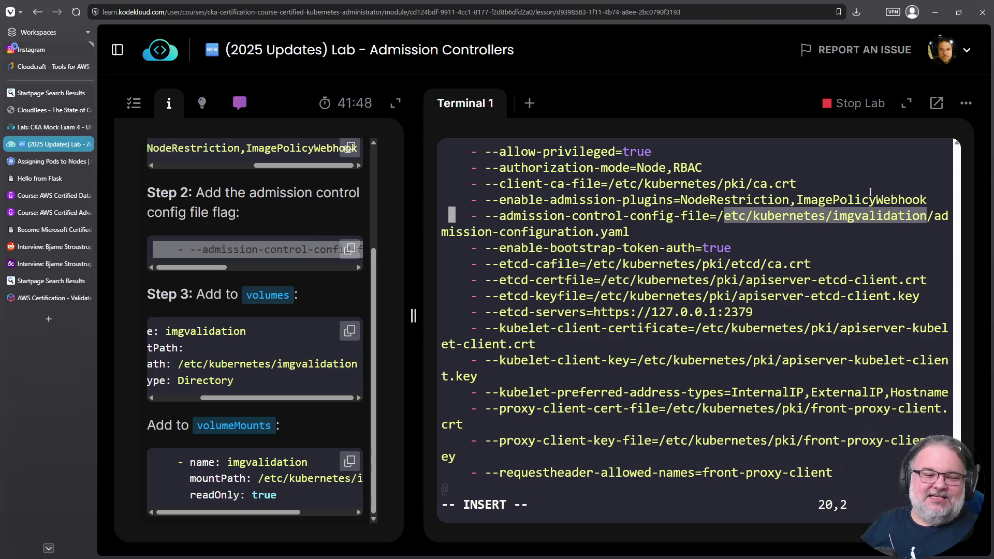
Leave insert mode and jump to the volumes list at the end of the manifest.
key("Escape")
key("shift+g")
key("Up")
key("Up")
key("Up")
key("Up")
key("Up")
key("Up")
key("Down")
key("Down")
key("Down")
key("Up")
key("Up")
key("Up")
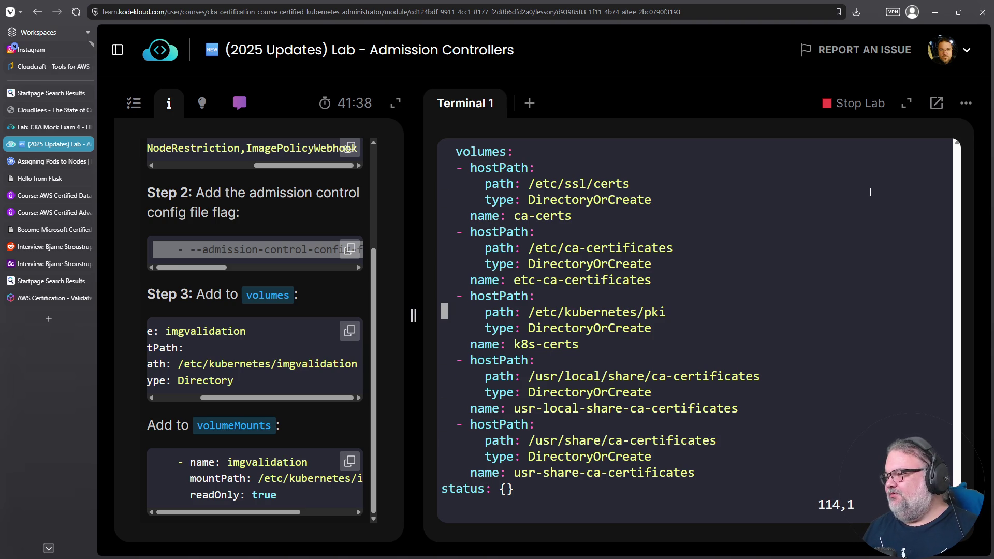
Duplicate the k8s-certs hostPath volume block and remove the stray blank line.
key("Up")
key("v")
key("Down")
key("Down")
key("Down")
key("dollar")
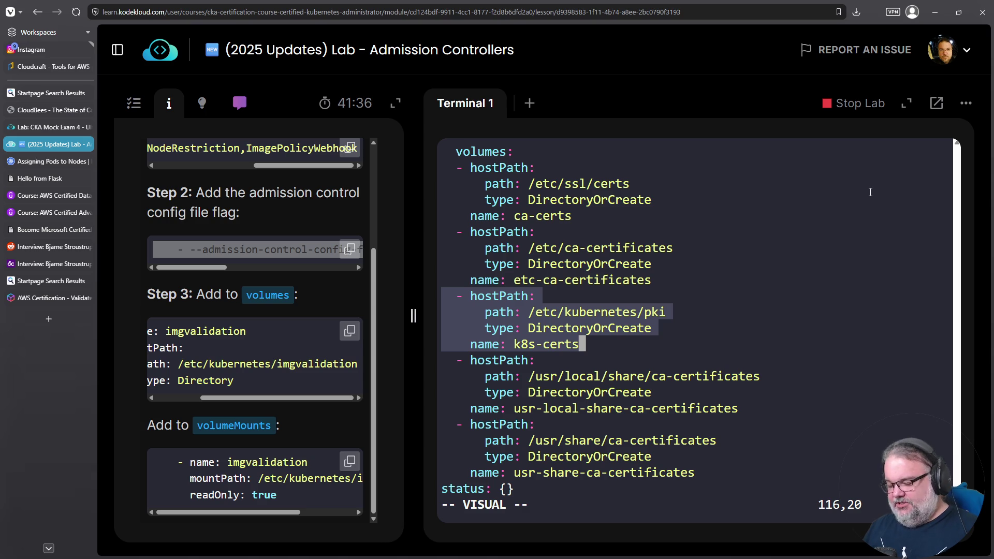
key("y")
key("Down")
key("Down")
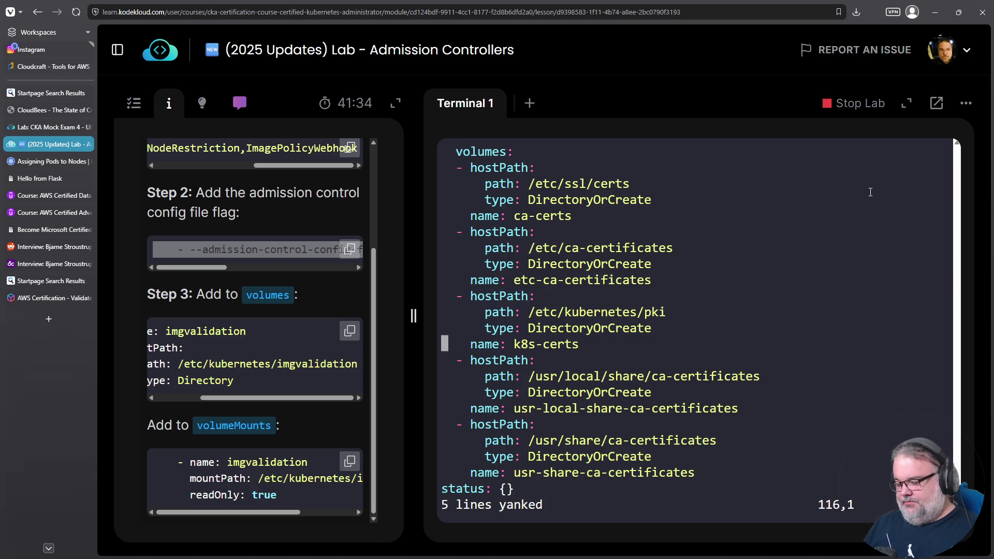
key("p")
key("Down")
key("Down")
key("Down")
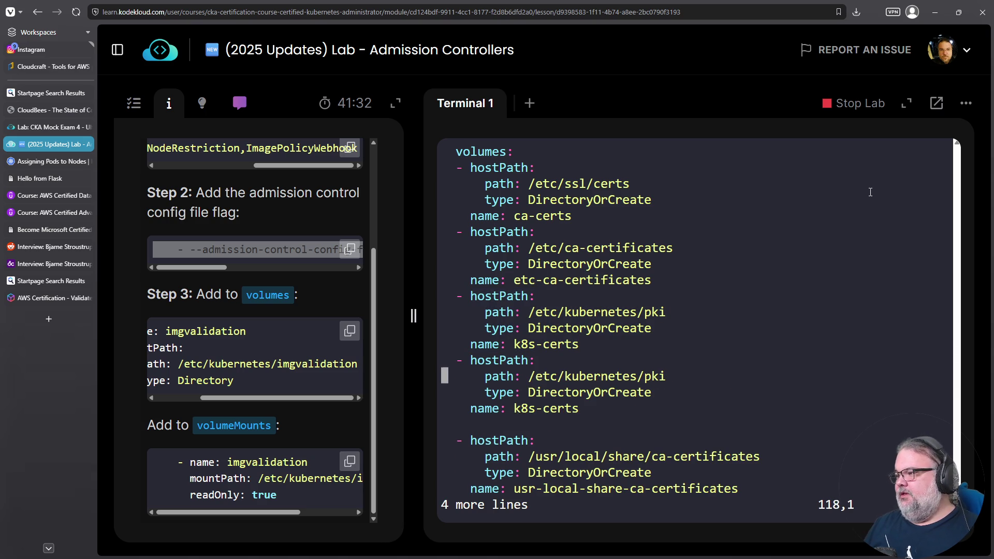
key("Up")
key("d")
key("d")
key("Up")
key("Up")
key("Up")
key("Right")
key("Right")
key("Right")
key("Right")
key("Right")
key("Right")
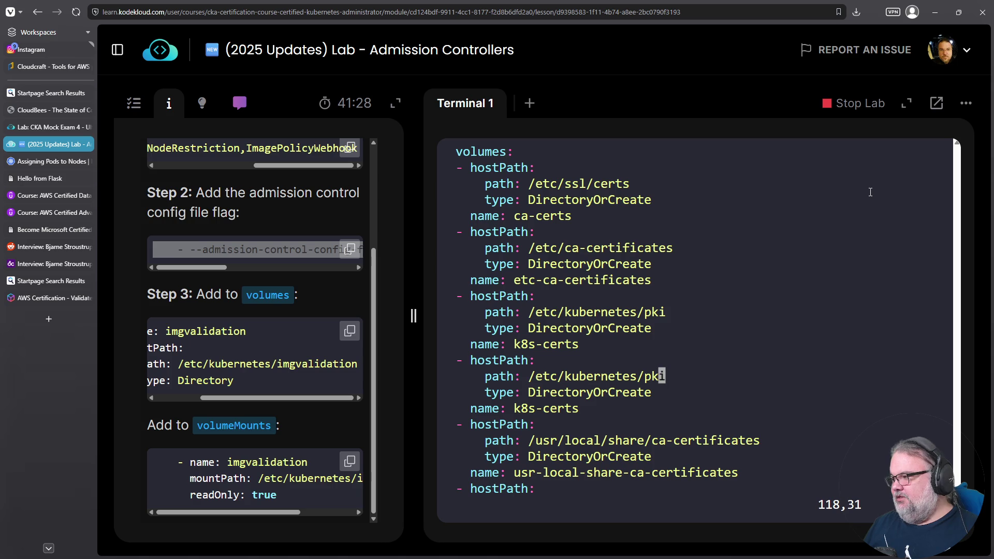
Change the duplicated volume's path to /etc/kubernetes/imgvalidation with type Directory.
key("a")
key("BackSpace")
key("BackSpace")
key("BackSpace")
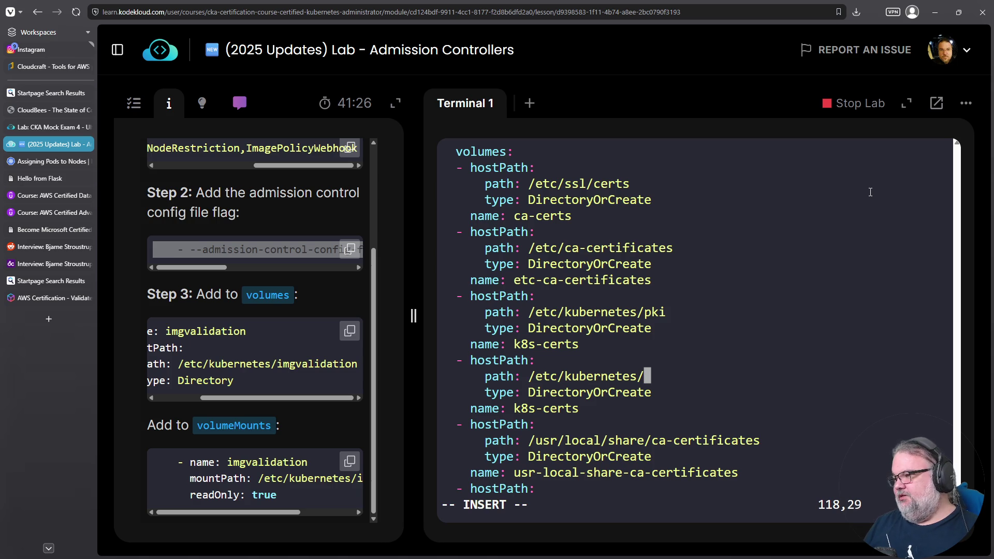
left_click_drag(277, 364, 377, 370)
right_click(335, 364)
left_click(344, 373)
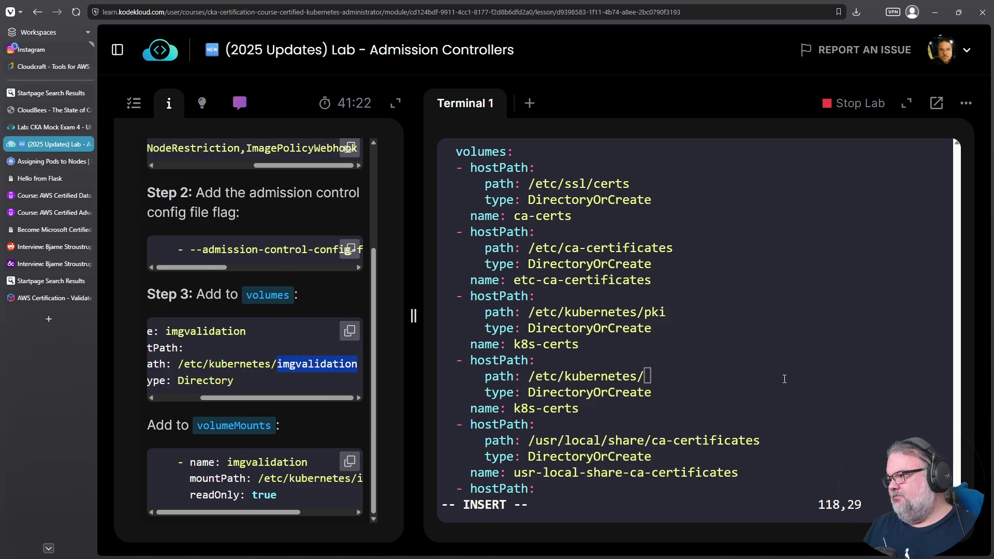
right_click(783, 381)
left_click(817, 228)
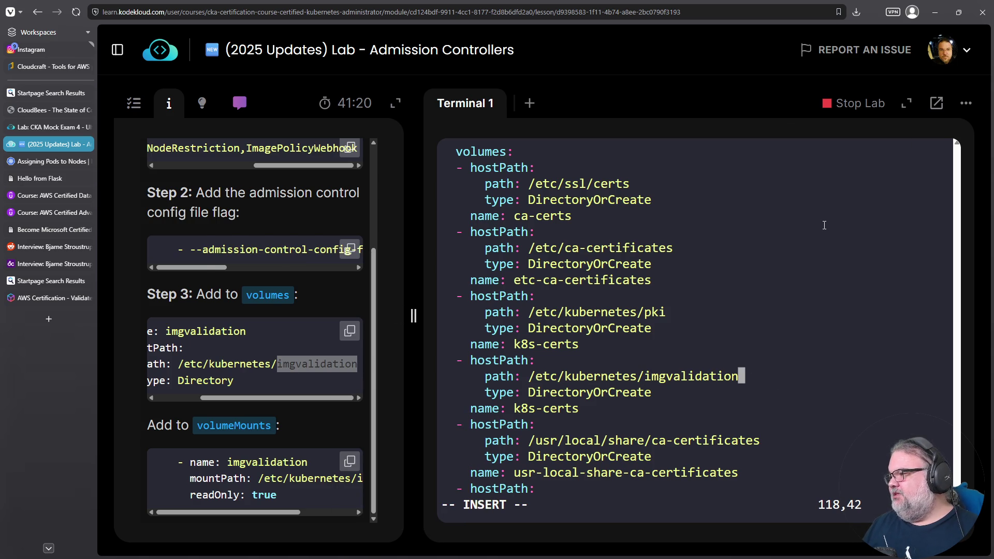
key("Down")
key("BackSpace")
key("BackSpace")
key("BackSpace")
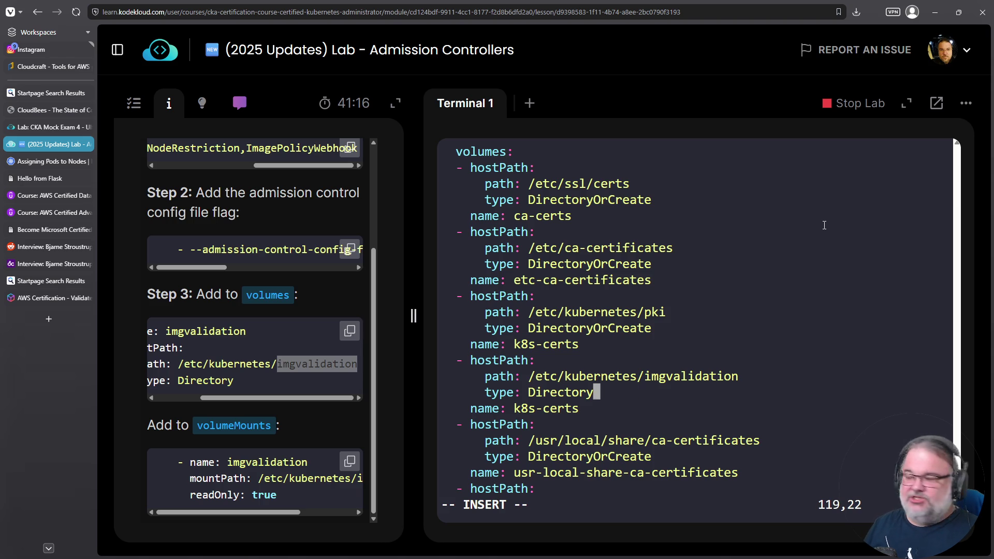
key("Home")
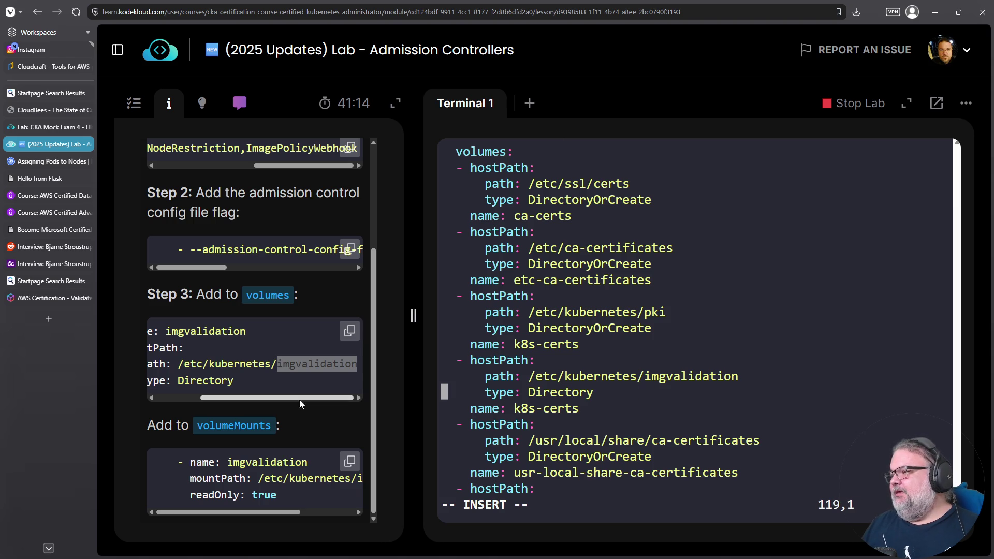
Replace the new volume's k8s-certs name with 'etc-kubernetes-'.
key("Up")
key("Up")
key("Up")
key("Up")
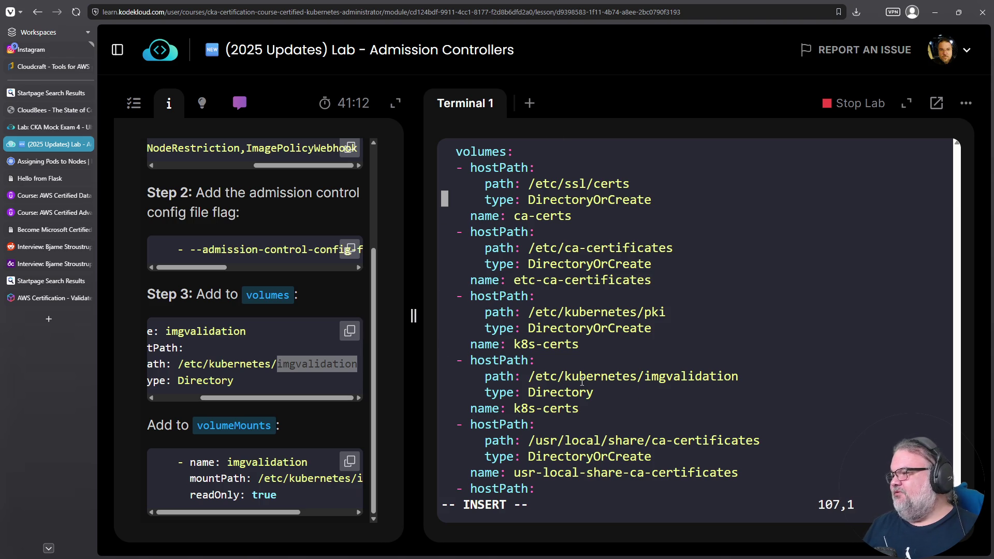
key("Down")
key("Down")
key("Down")
key("End")
key("Left")
key("Left")
key("Left")
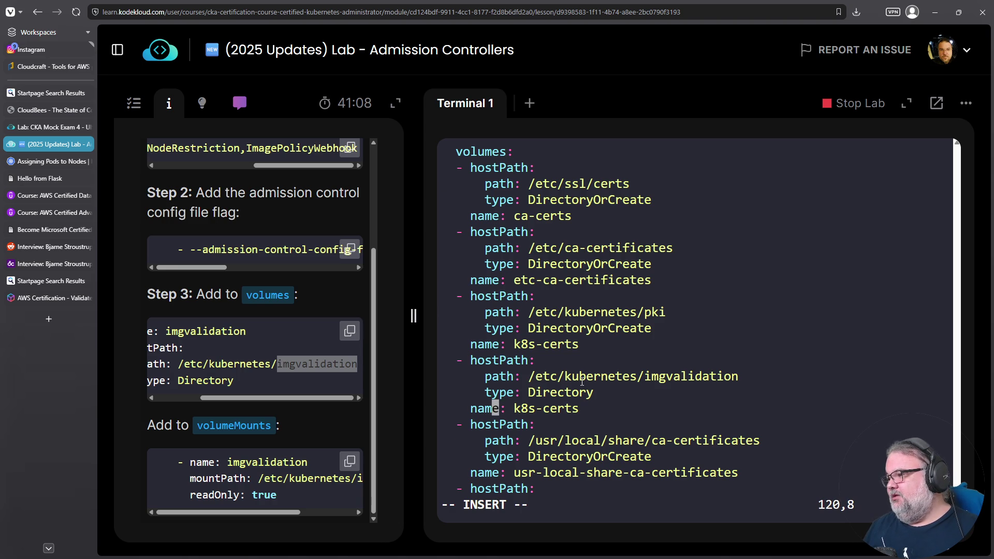
key("Right")
type("D")
key("Escape")
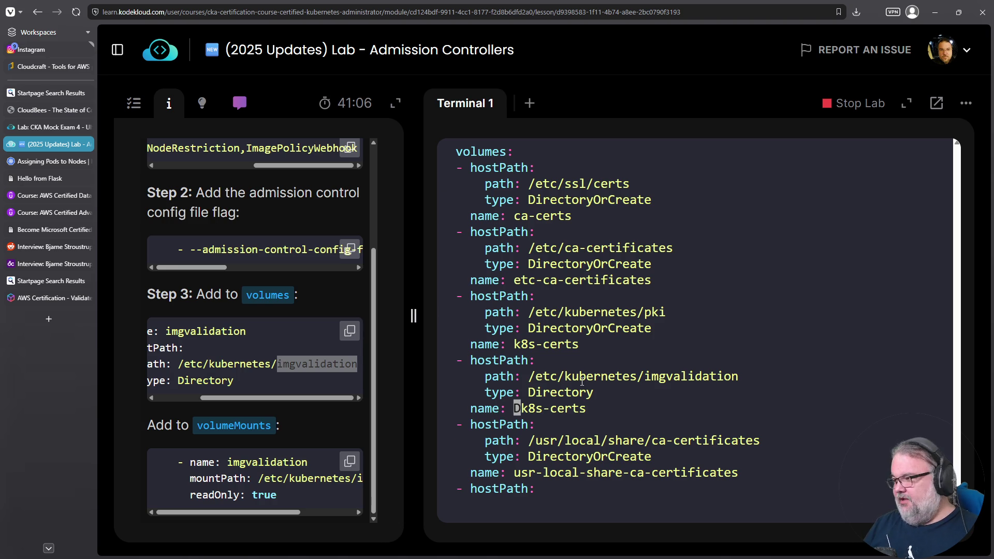
key("D")
key("i")
key("Right")
type("etc-kubernetes=-")
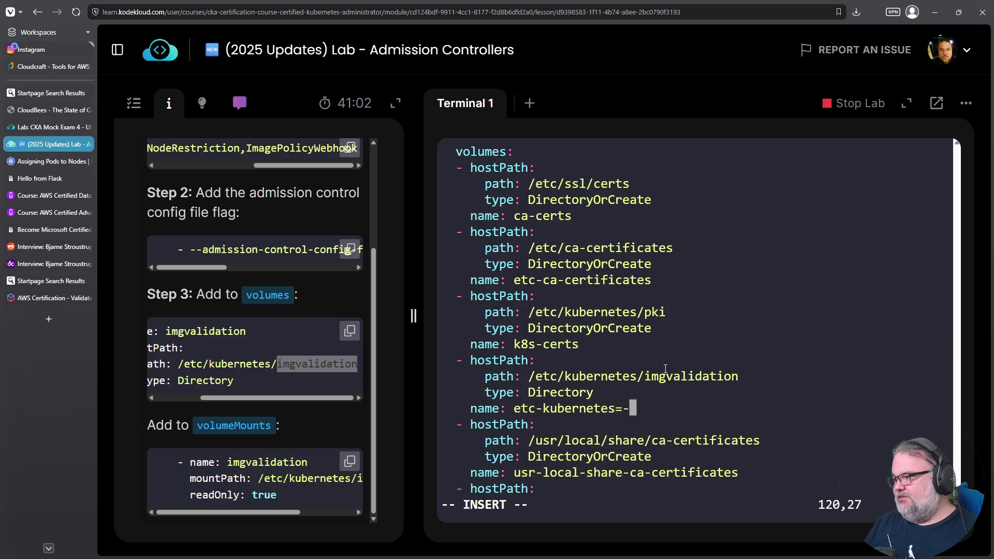
key("BackSpace")
key("BackSpace")
type("-")
Complete the volume name as etc-kubernetes-imgvalidation by pasting imgvalidation, then exit insert mode.
left_click_drag(644, 378, 738, 377)
right_click(720, 377)
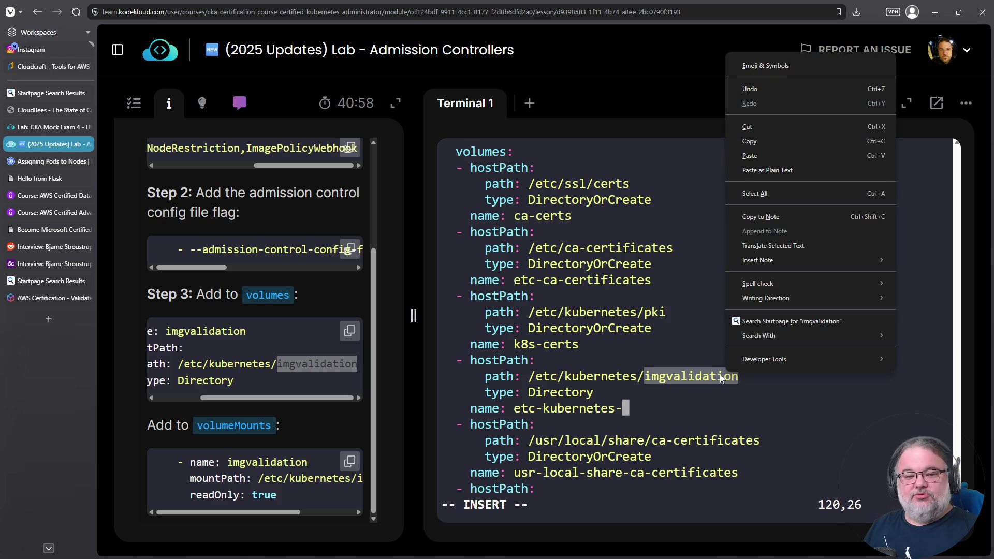
left_click(760, 141)
right_click(725, 159)
left_click(776, 263)
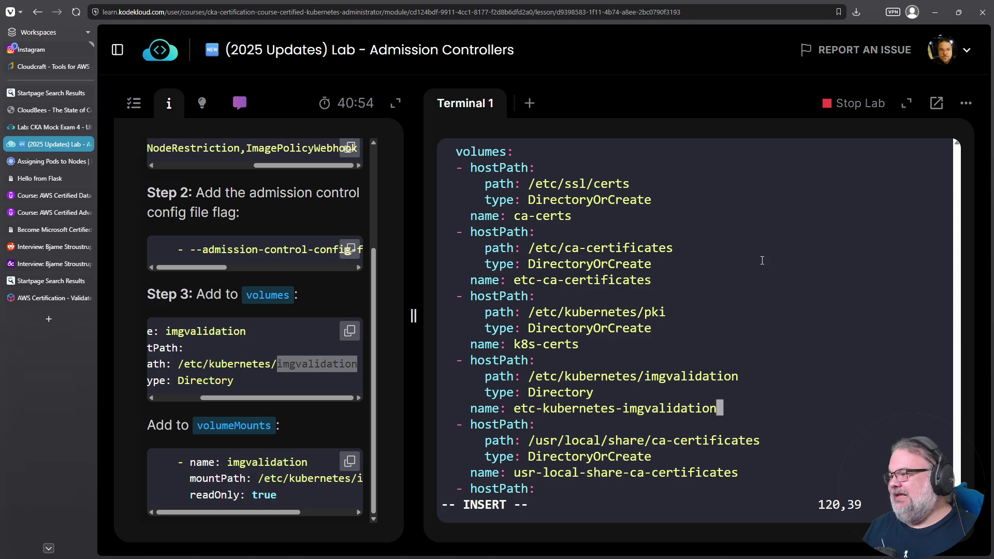
key("Home")
key("Escape")
key("Up")
key("Up")
key("Up")
key("Up")
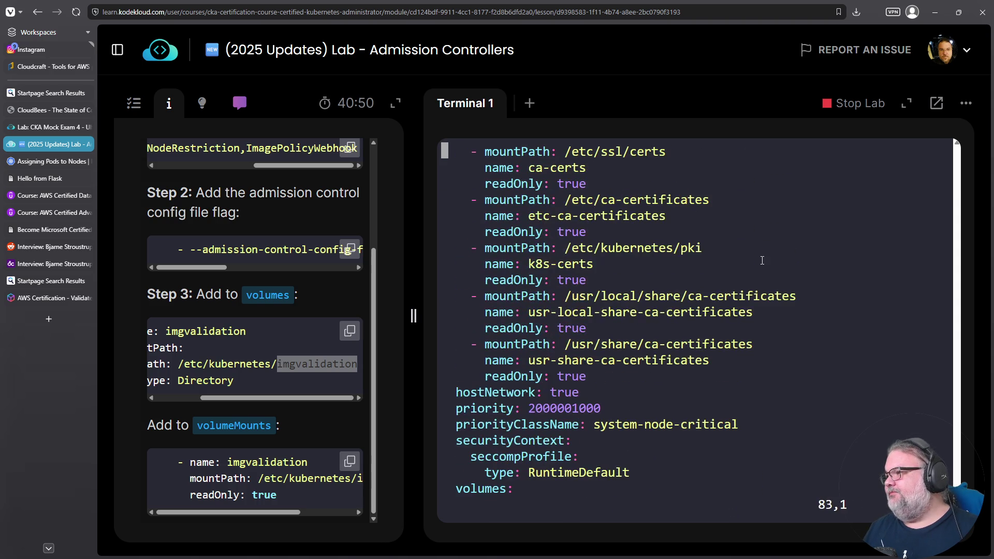
Paste a new volume name line below the k8s-certs mount entry and fix its indentation.
key("Down")
key("Down")
key("Down")
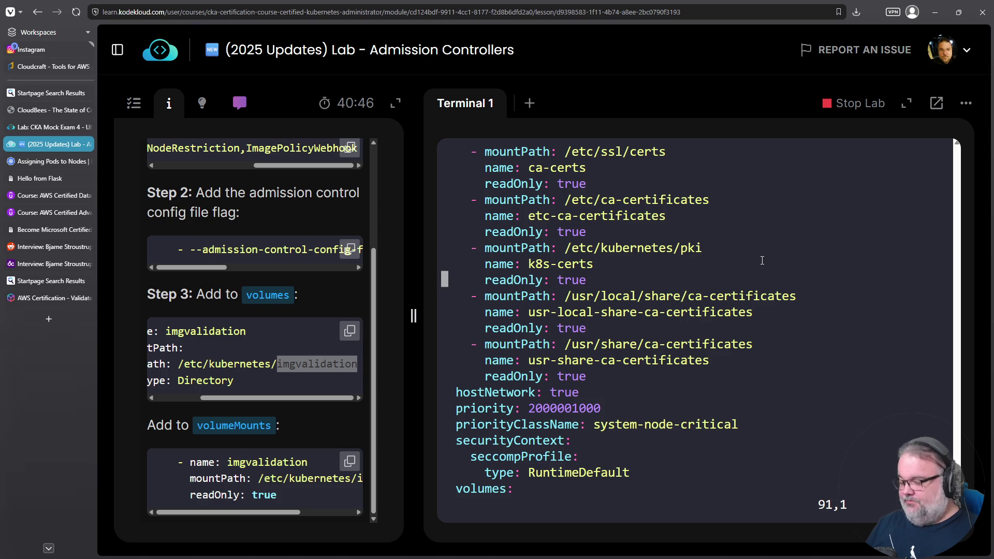
key("o")
key("Escape")
key("p")
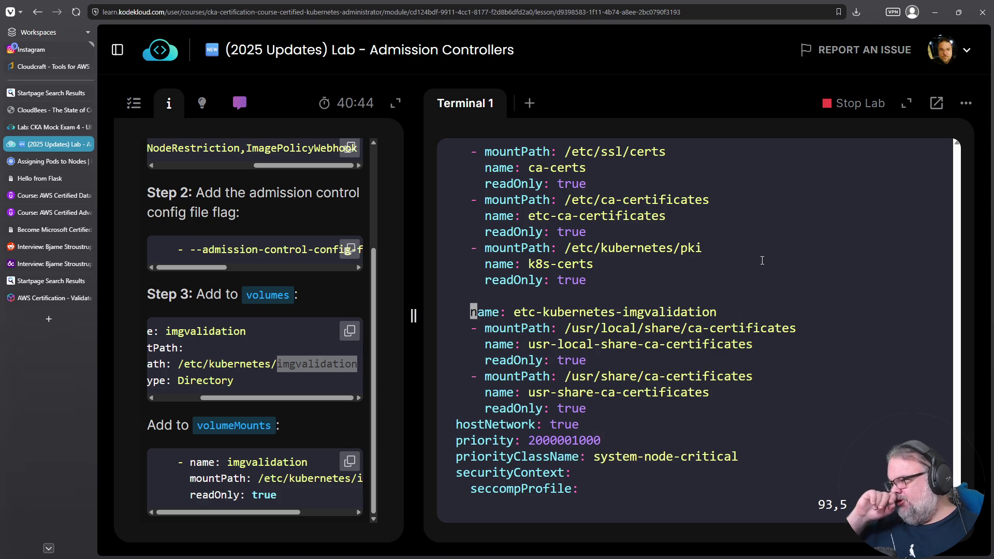
key("i")
key("Up")
key("Up")
key("Escape")
key("0")
Duplicate the pki volumeMount block below itself and remove the stray empty line.
key("v")
key("j")
key("j")
key("j")
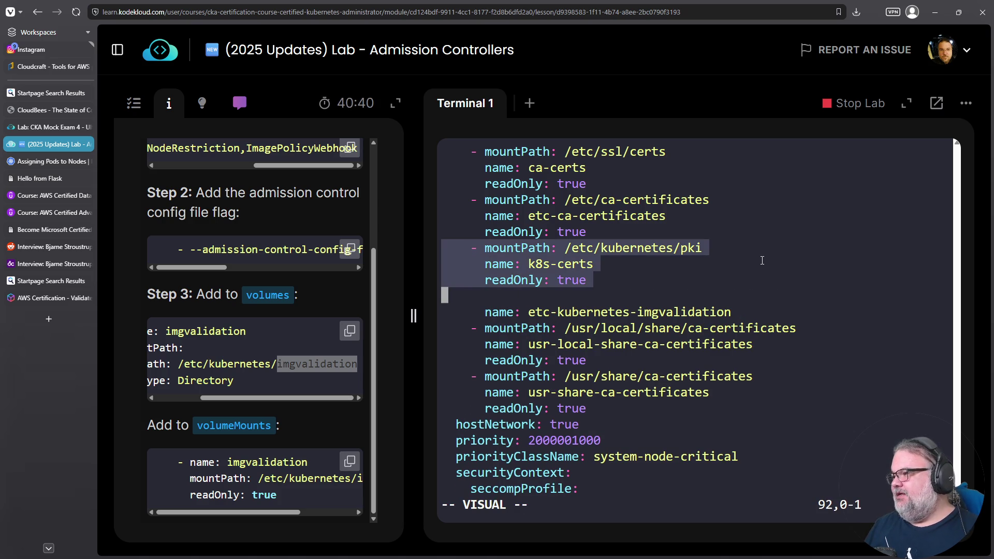
key("y")
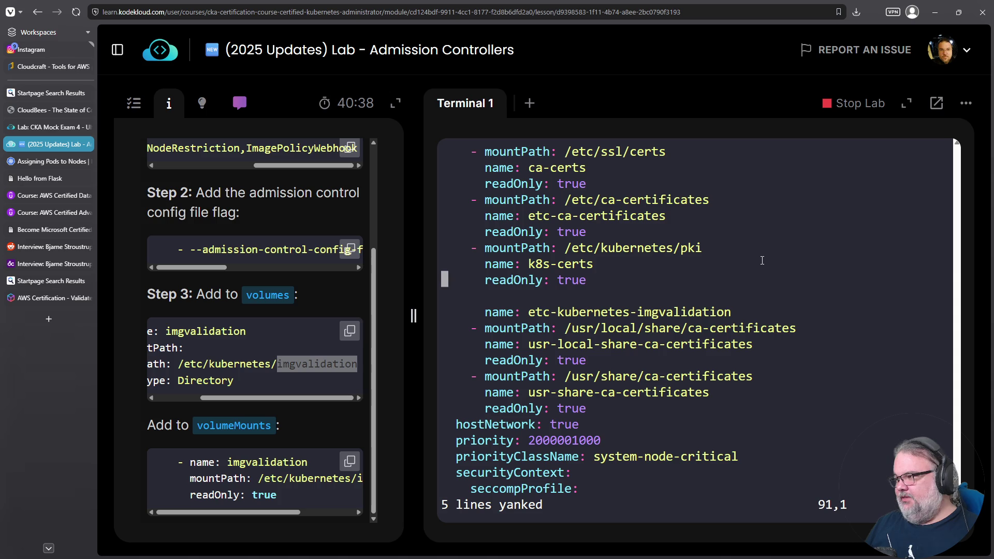
key("p")
key("j")
Give the copied mount the etc-kubernetes-imgvalidation name, deleting the duplicate k8s-certs name line.
key("j")
key("j")
key("d")
key("d")
key("k")
key("j")
key("d")
key("d")
key("k")
key("k")
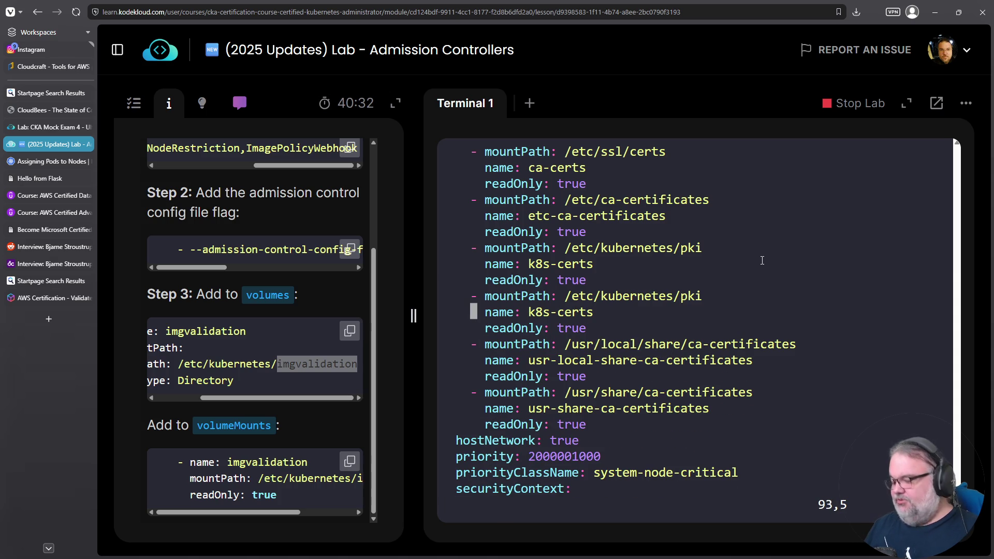
key("p")
key("k")
key("d")
key("d")
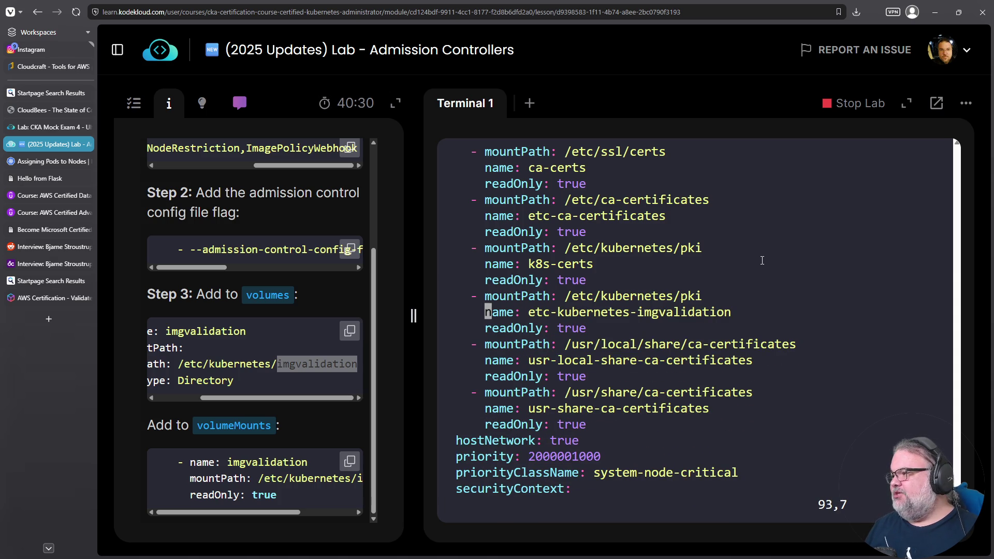
key("j")
key("h")
key("h")
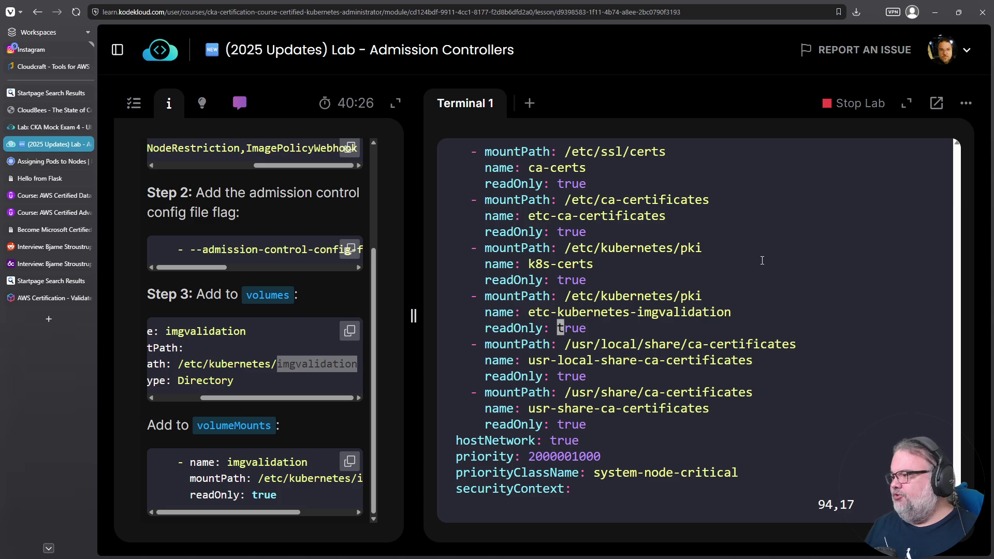
Change the new mount's path from pki to /etc/kubernetes/imgvalidation.
key("k")
key("k")
key("dollar")
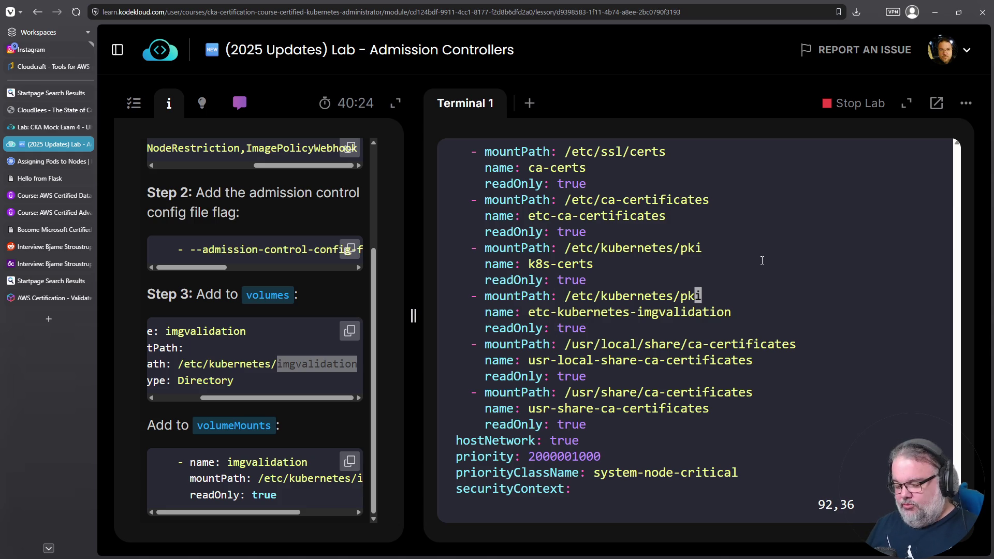
key("a")
key("BackSpace")
key("BackSpace")
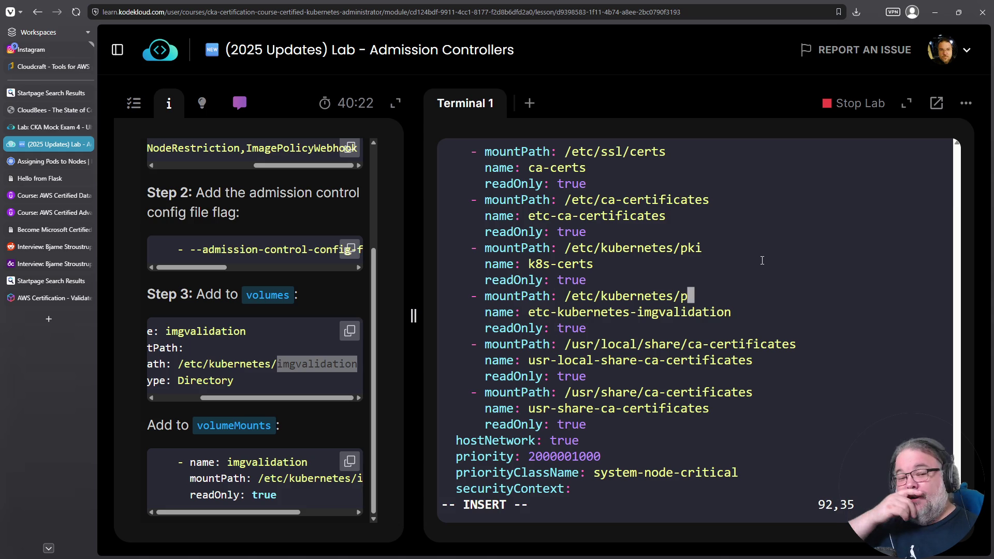
key("BackSpace")
left_click_drag(637, 312, 731, 312)
right_click(719, 312)
left_click(747, 328)
right_click(741, 297)
key("Escape")
right_click(738, 297)
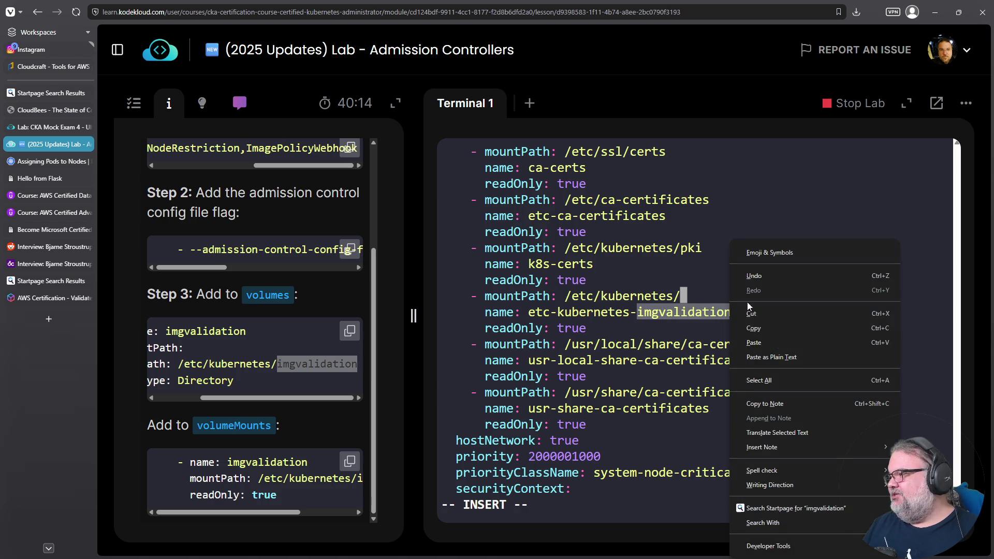
left_click(760, 338)
Save the kube-apiserver manifest with :w.
key("Escape")
type(":w")
key("Return")
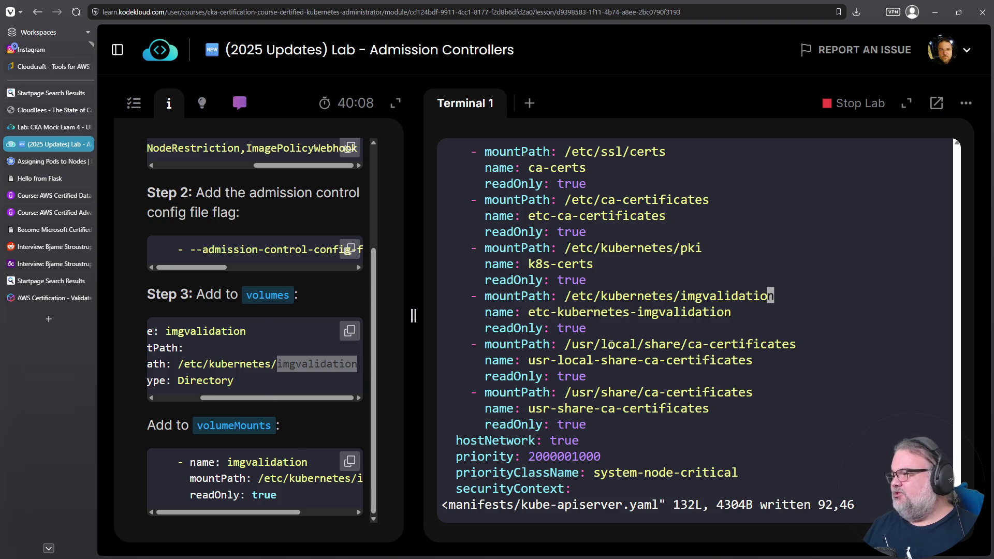
Copy the admission-control-config-file path from the manifest, then save and quit with :wq.
key("g")
key("g")
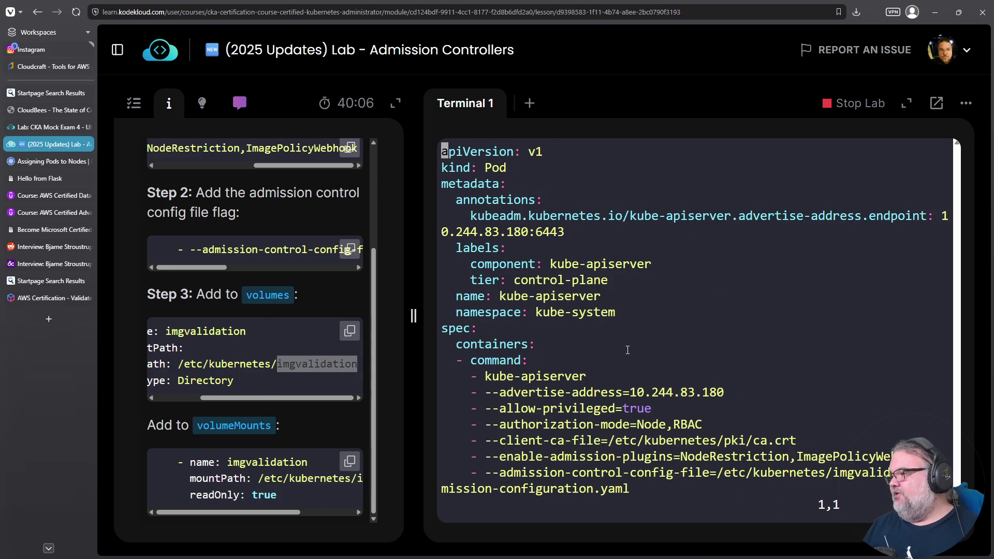
key("j")
key("j")
key("j")
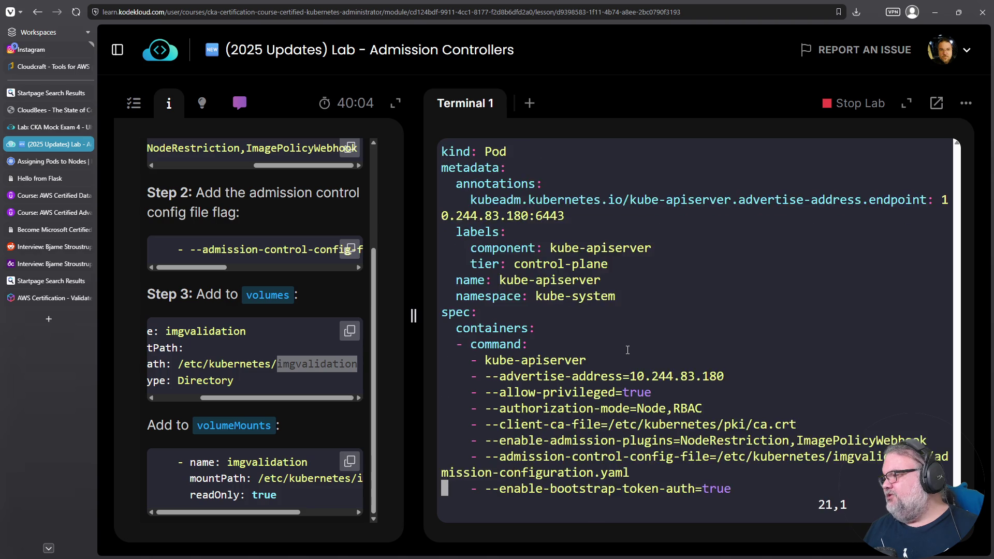
key("j")
key("j")
key("k")
left_click_drag(718, 425, 629, 440)
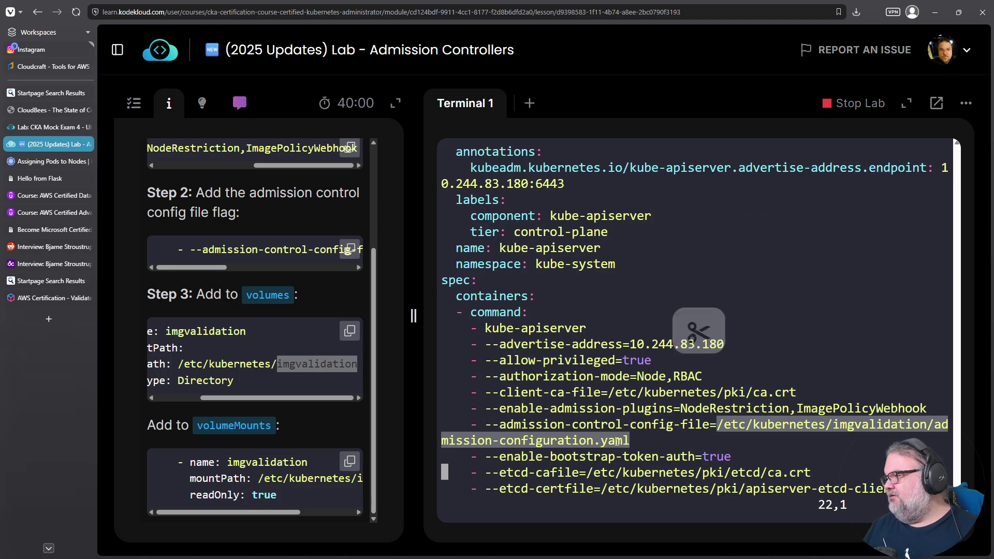
right_click(617, 441)
left_click(675, 191)
type(":wq")
key("Return")
Print the admission configuration file with cat.
right_click(686, 266)
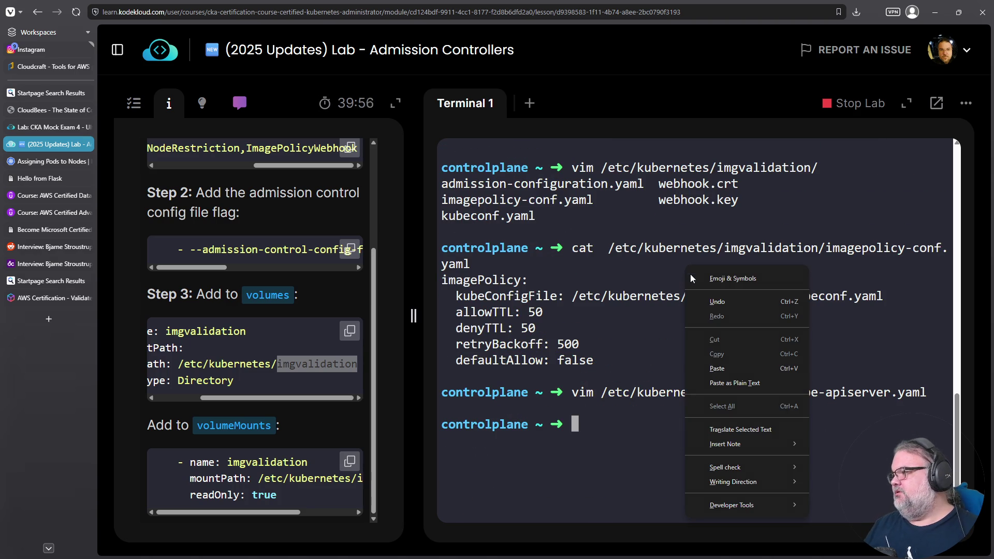
left_click(715, 368)
key("ctrl+a")
type("cat")
key("Return")
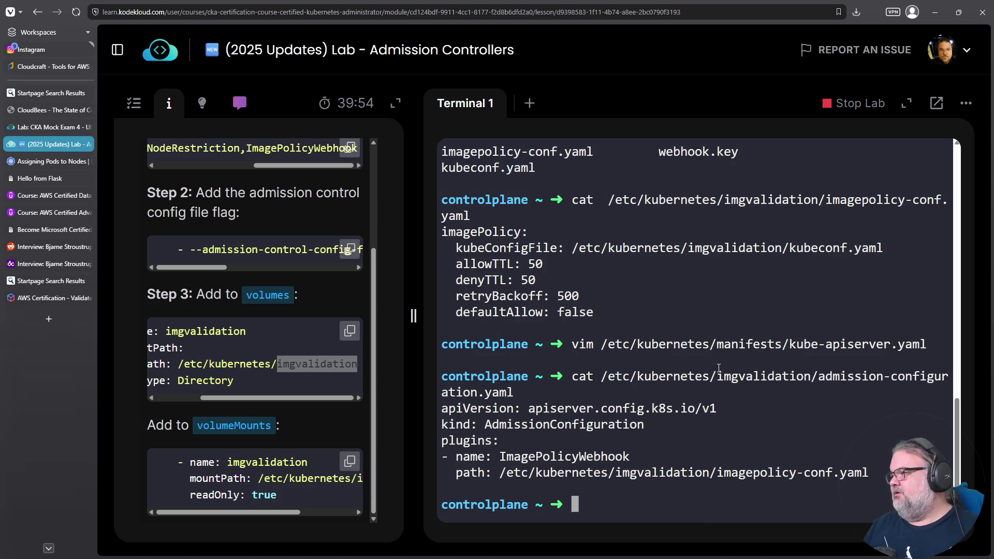
Print the imagepolicy-conf.yaml file it references with cat.
left_click_drag(500, 472, 870, 472)
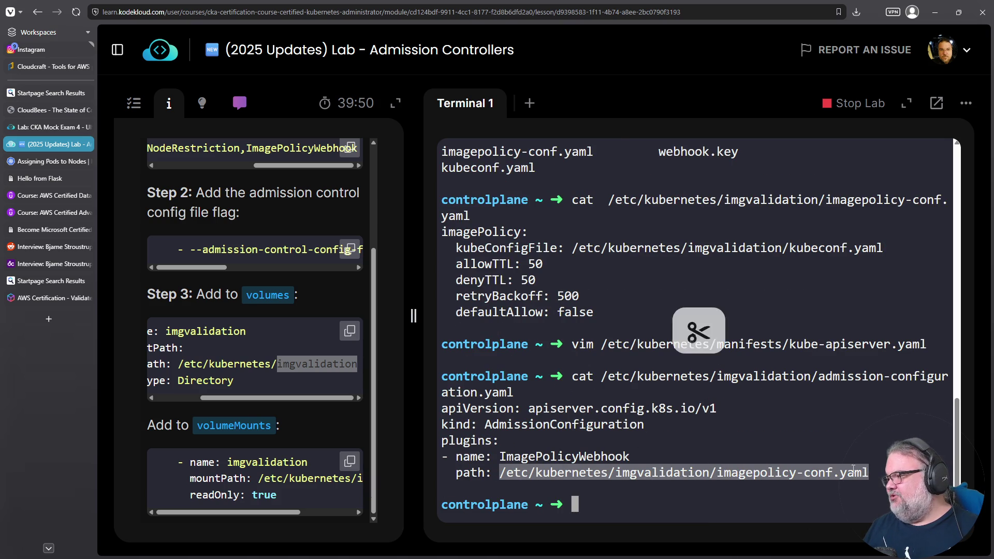
right_click(849, 469)
left_click(784, 229)
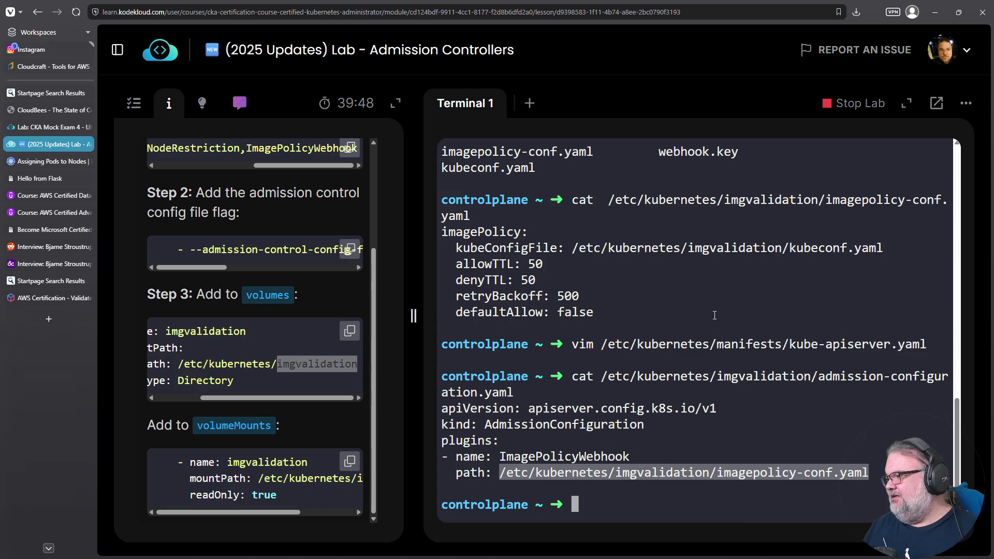
right_click(714, 216)
left_click(743, 319)
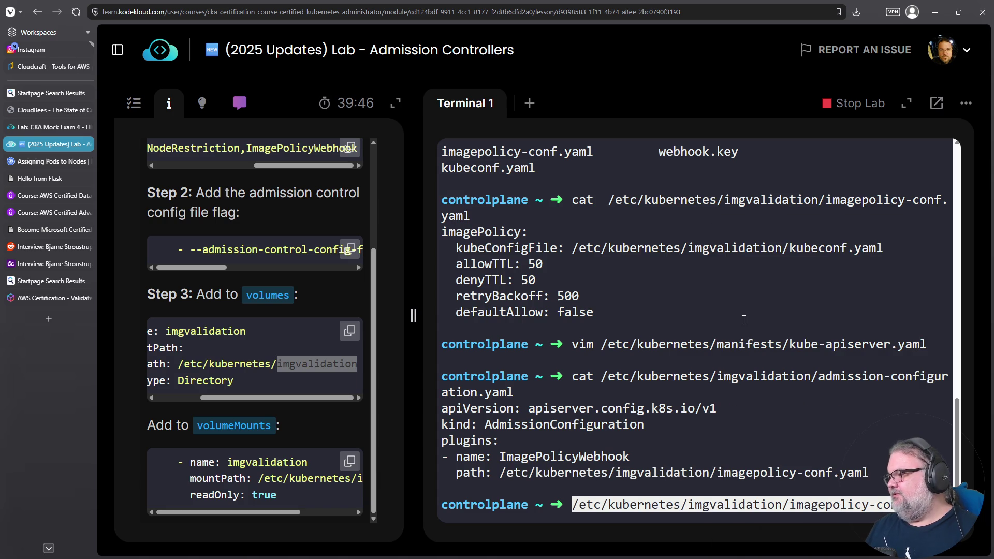
key("Home")
type("cat")
key("Return")
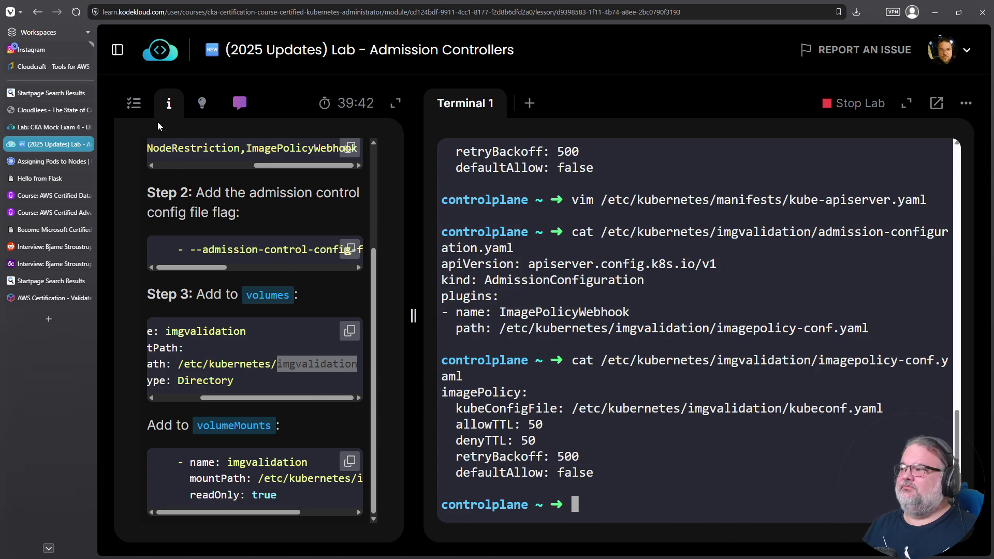
Run the lab's check for question 7 and return to the terminal.
left_click(134, 103)
left_click(255, 230)
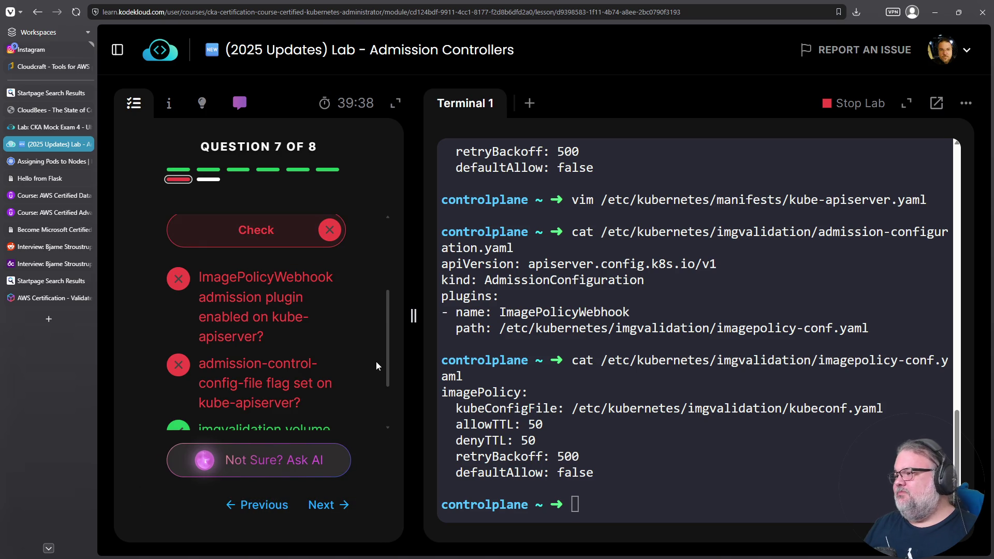
mouse_move(387, 371)
left_mouse_down()
mouse_move(390, 429)
mouse_move(396, 340)
left_mouse_up()
left_click(566, 398)
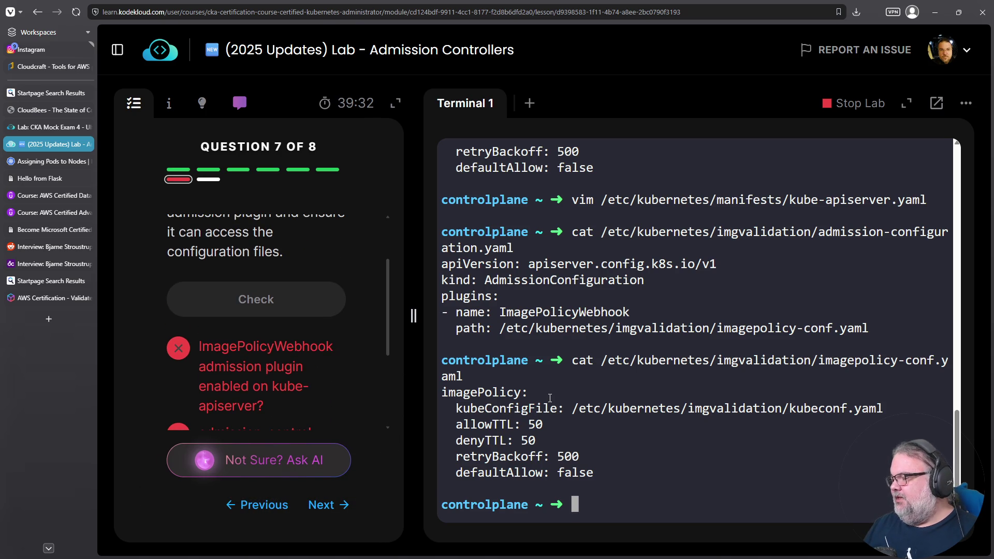
Reopen the manifest, review the enable-admission-plugins and config-file flags, copy the path, and :wq.
key("Up")
key("Up")
key("Up")
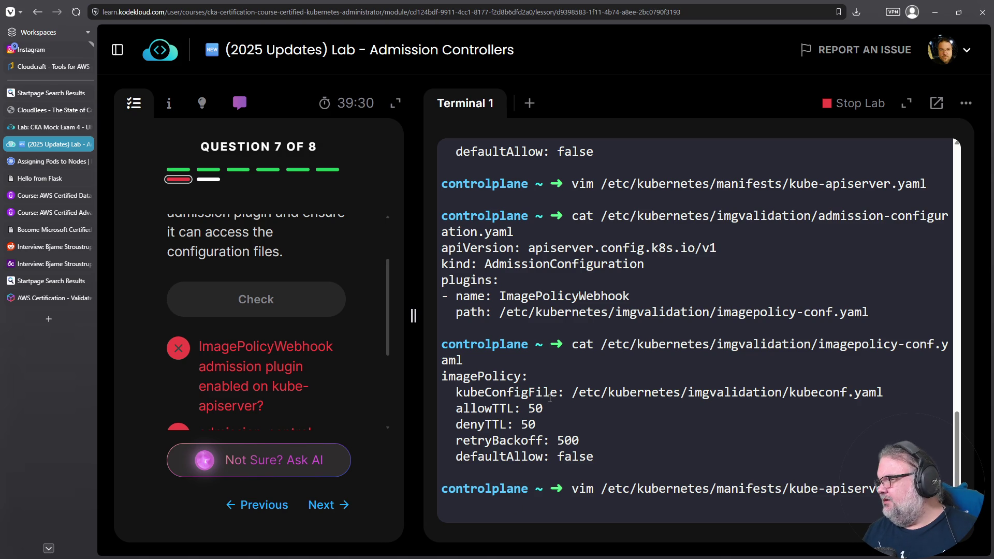
key("Return")
key("Down")
key("Down")
key("Down")
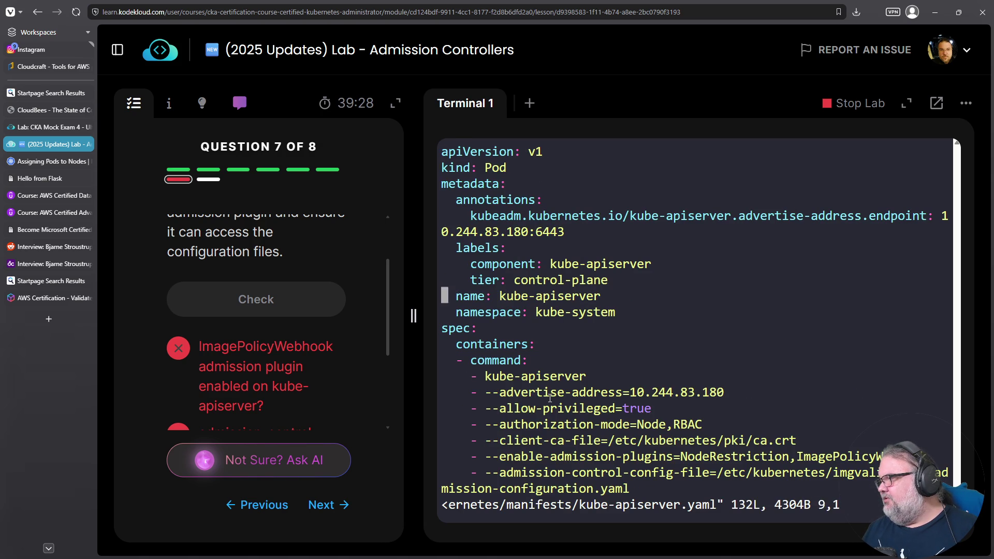
key("Up")
key("Up")
key("Up")
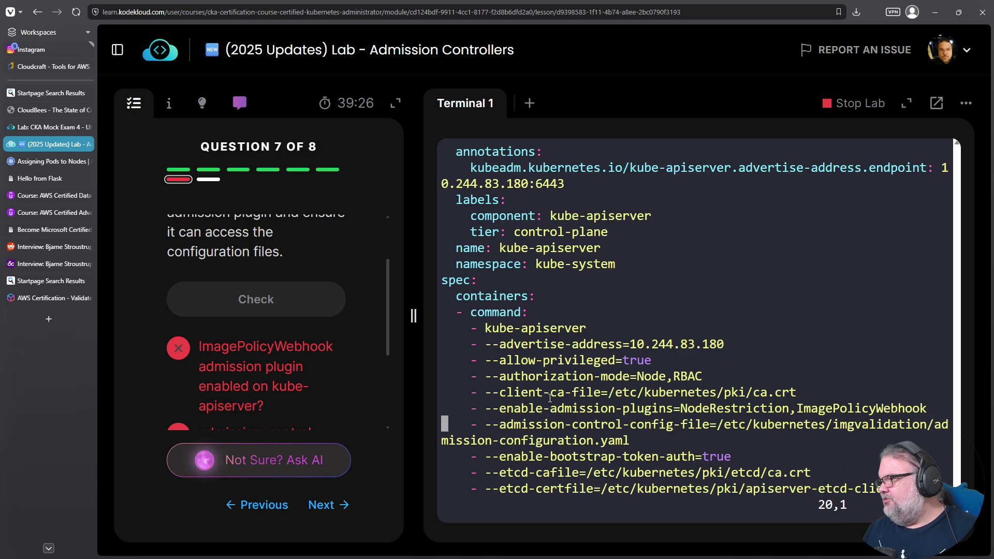
key("Up")
key("Up")
key("End")
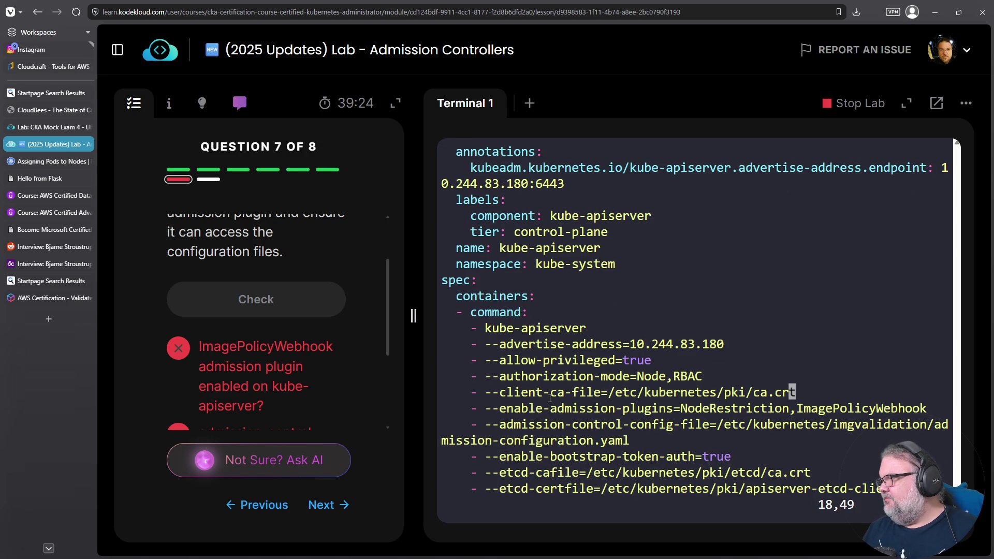
key("Down")
key("Down")
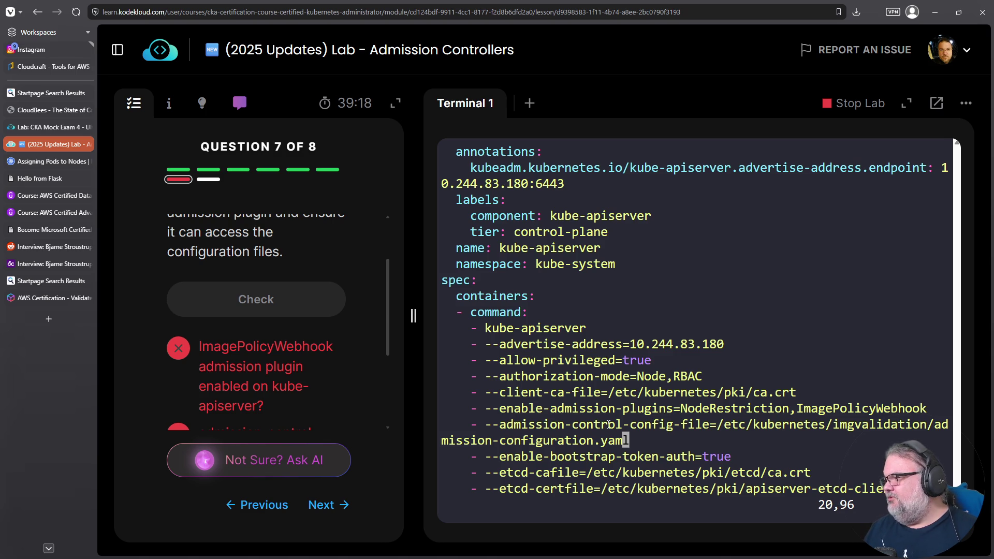
mouse_move(719, 425)
left_mouse_down()
mouse_move(621, 453)
mouse_move(629, 441)
left_mouse_up()
right_click(619, 446)
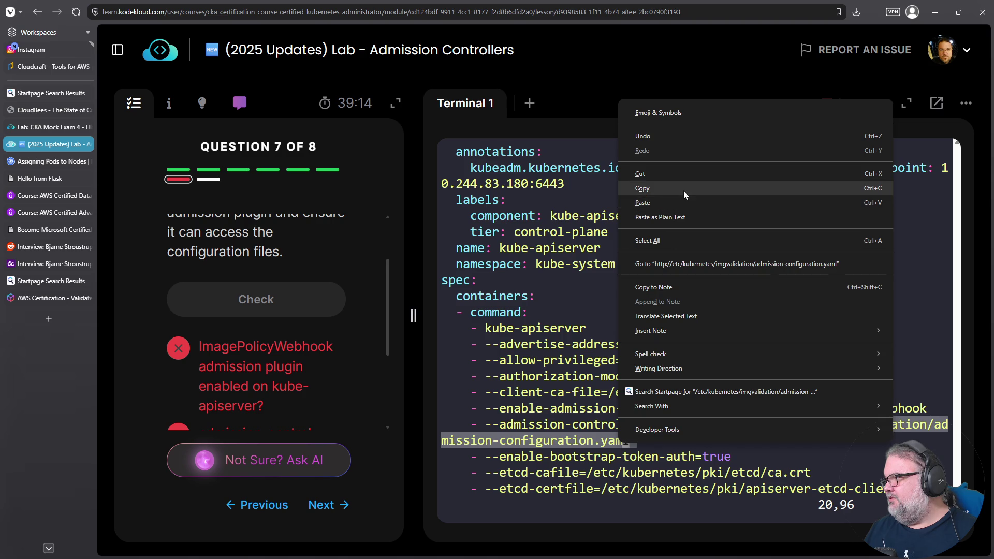
left_click(683, 189)
type(":wq")
key("Return")
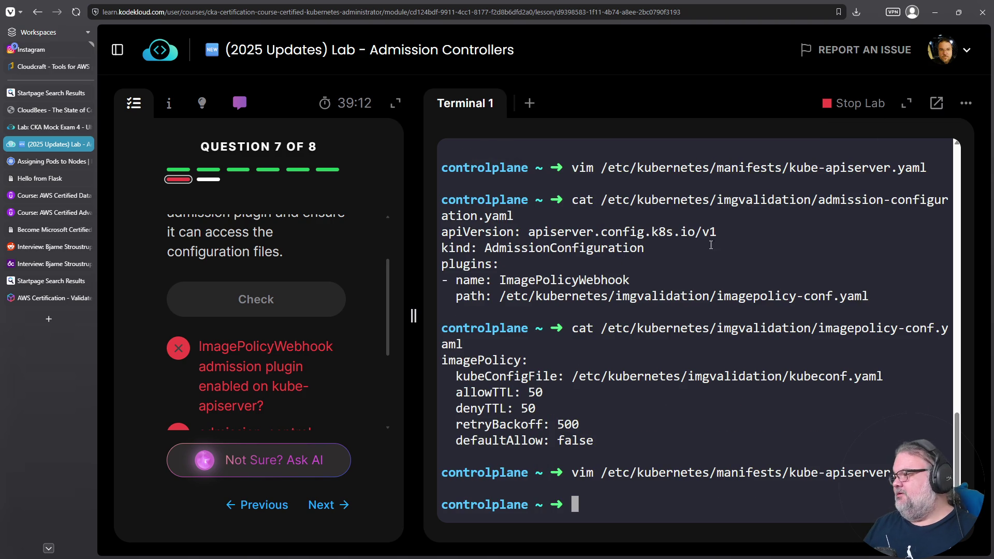
Print admission-configuration.yaml with cat.
type("cat")
right_click(728, 262)
left_click(761, 365)
key("Return")
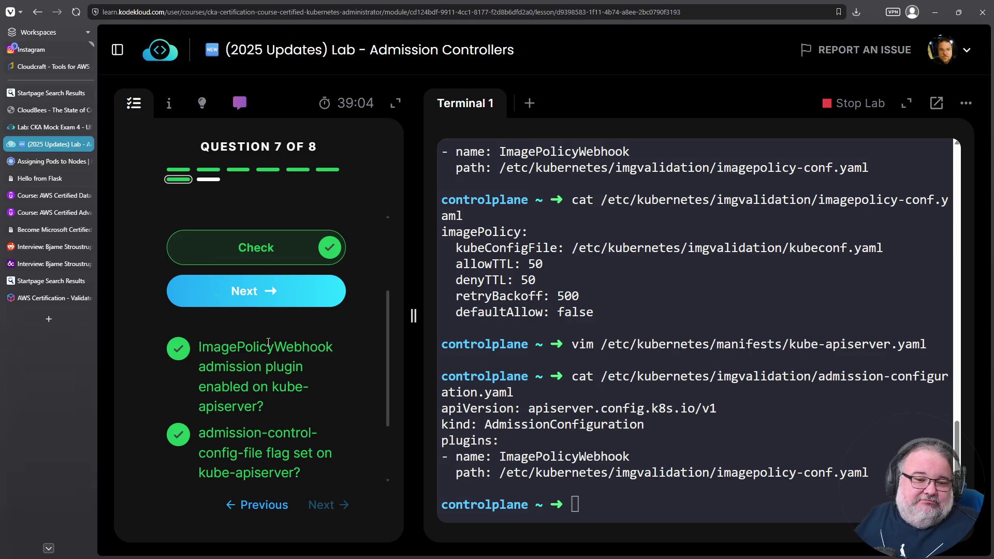
Go to question 8 and run k create -f ~/test-deploy.yaml, which gets connection refused.
left_click(259, 291)
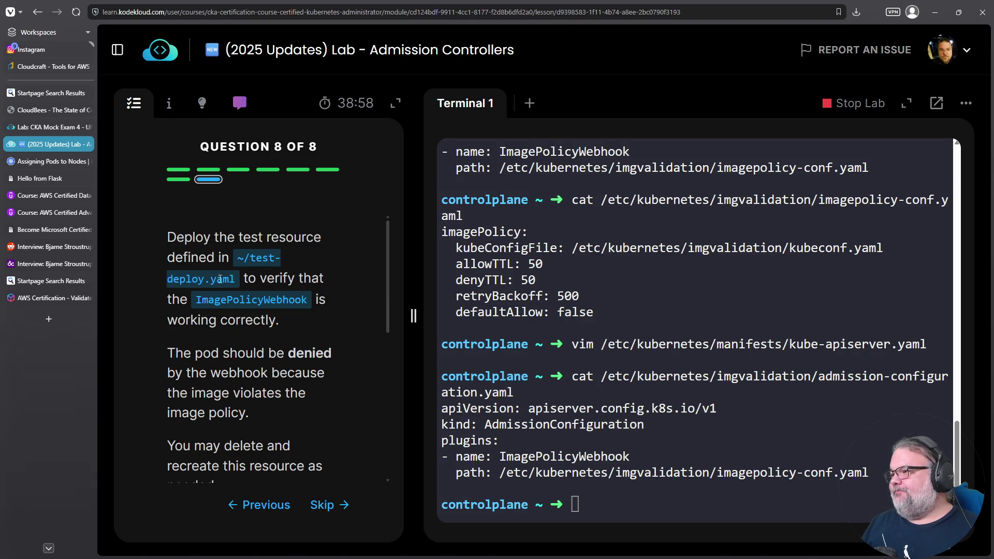
double_click(240, 269)
right_click(241, 273)
left_click(246, 291)
right_click(656, 351)
left_click(694, 201)
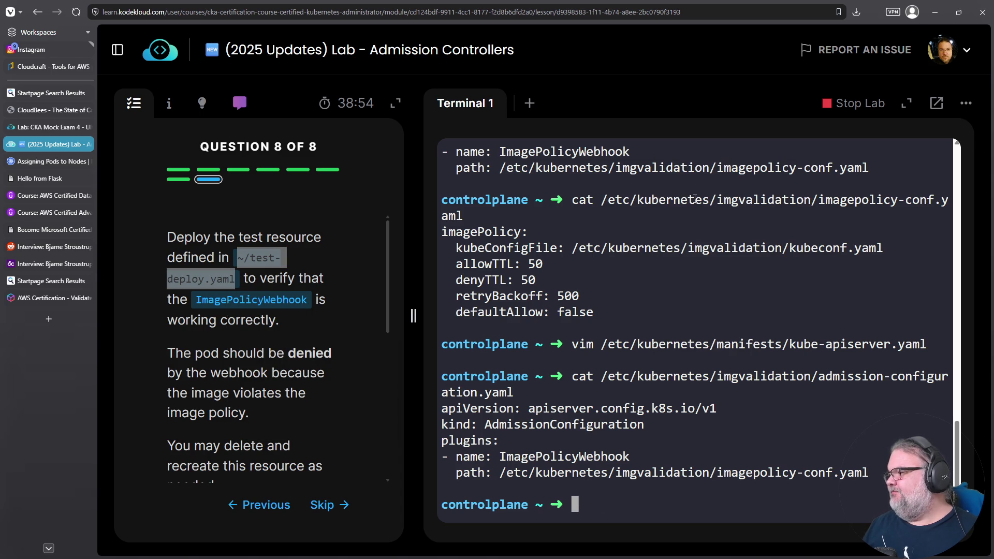
type("k cre")
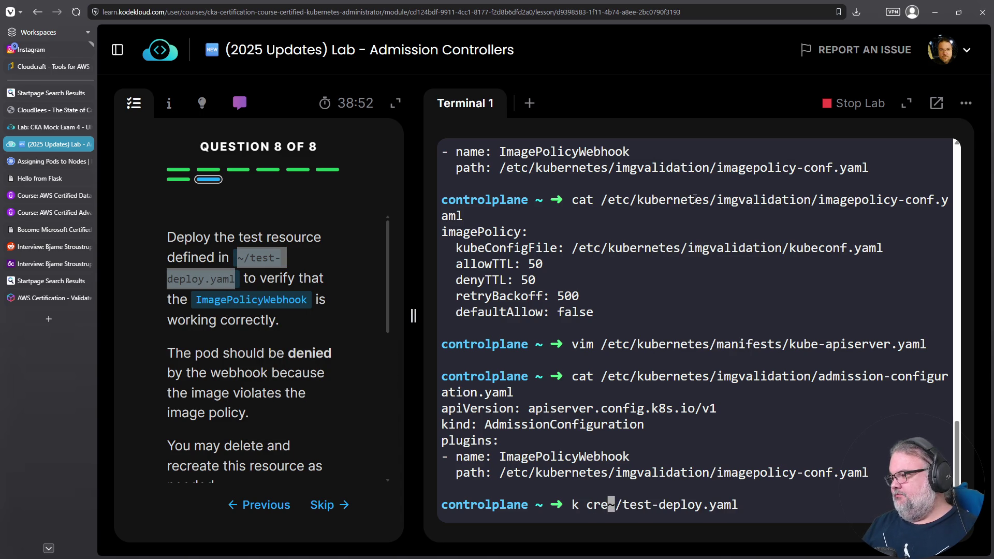
type("ate -f")
key("Return")
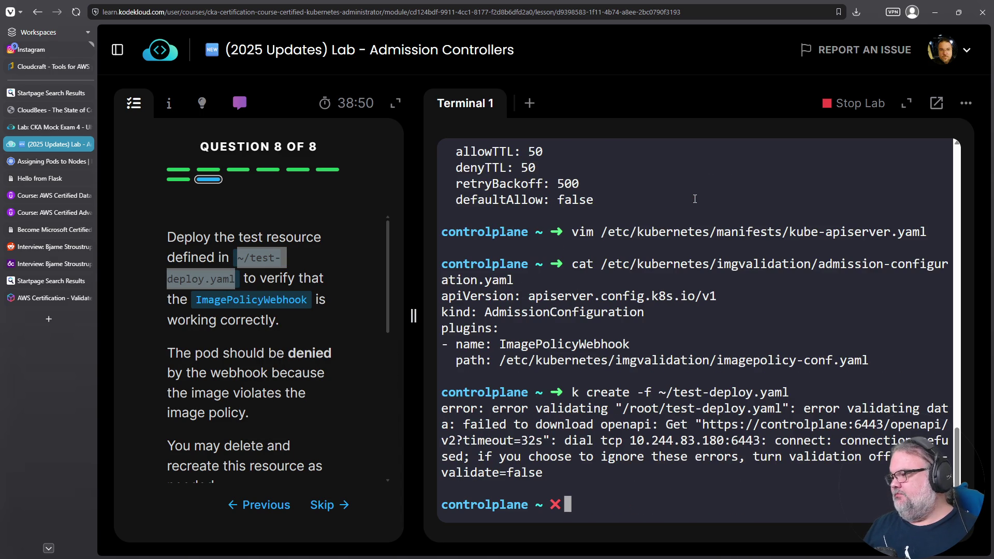
Probe the API server with curl -kv 10.244.83.180:6443 and review the output.
double_click(675, 426)
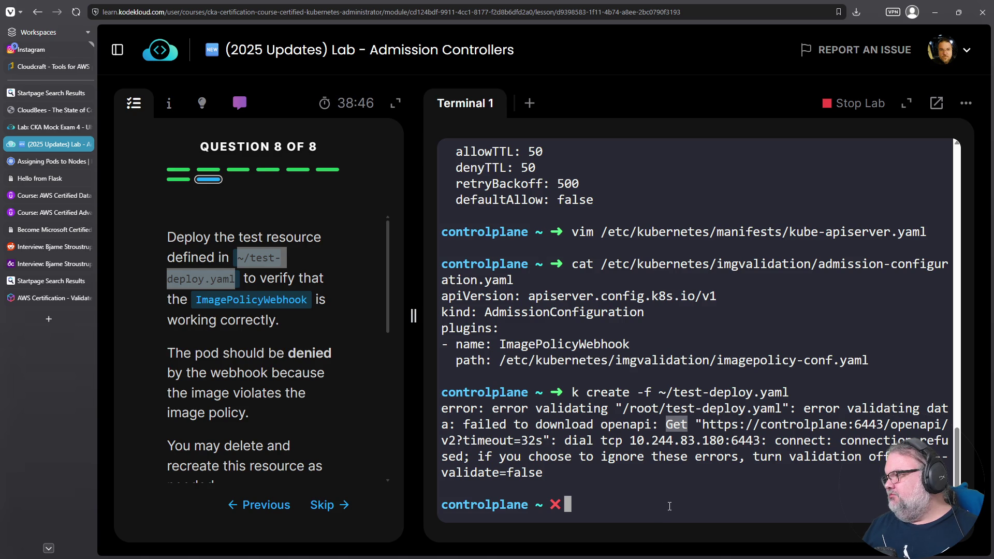
left_click_drag(630, 440, 760, 440)
right_click(749, 439)
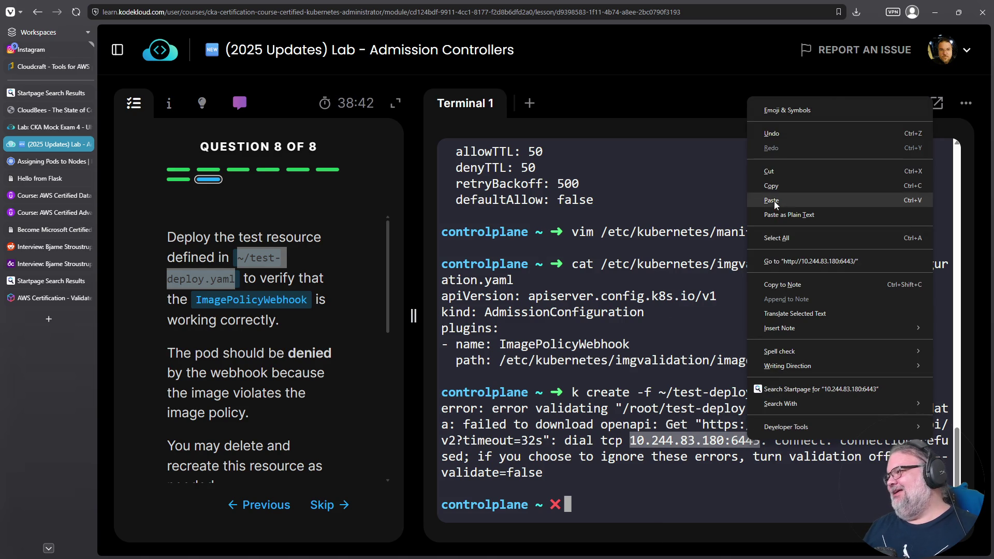
left_click(771, 185)
right_click(706, 218)
left_click(731, 323)
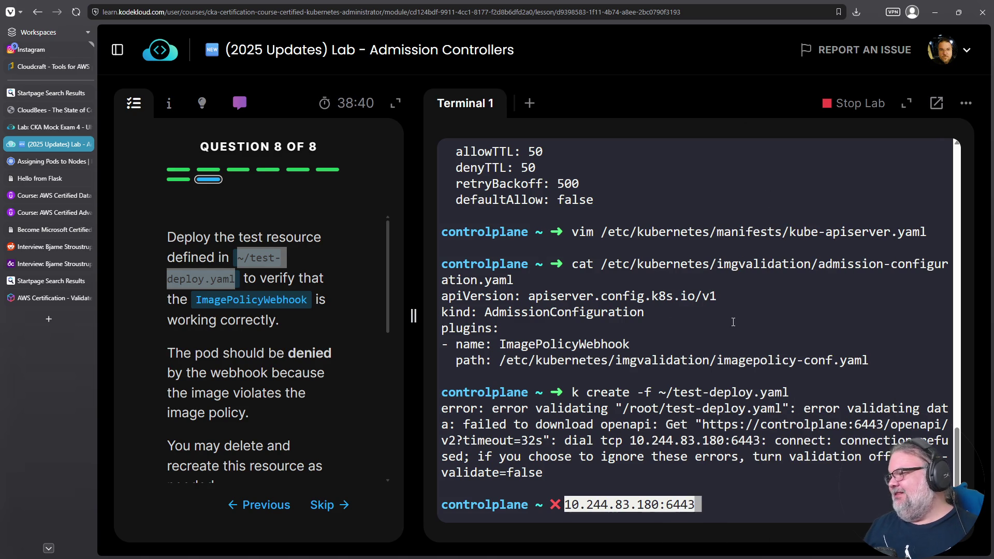
key("ctrl+a")
type("curl -v")
key("BackSpace")
key("BackSpace")
type("kv")
key("Return")
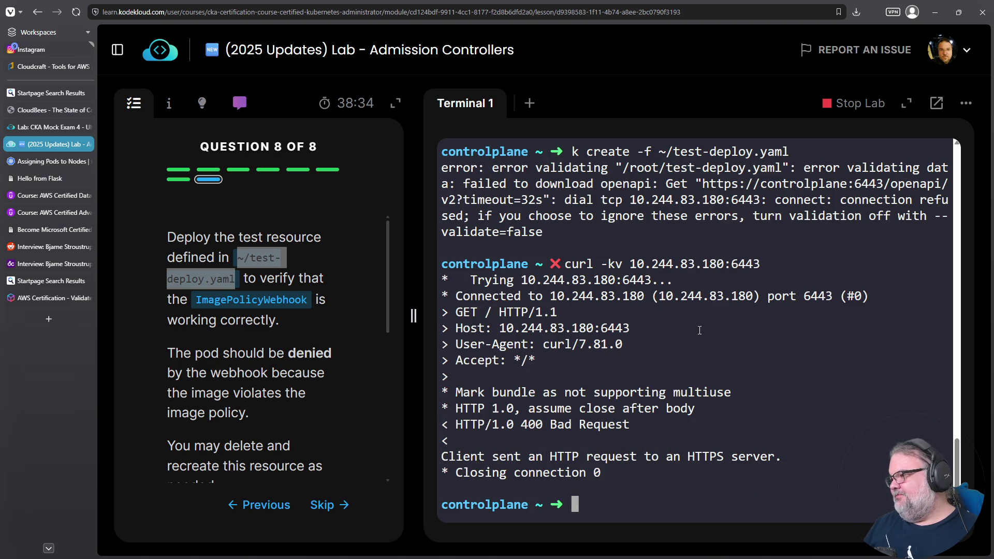
scroll(255, 353, "down", 2)
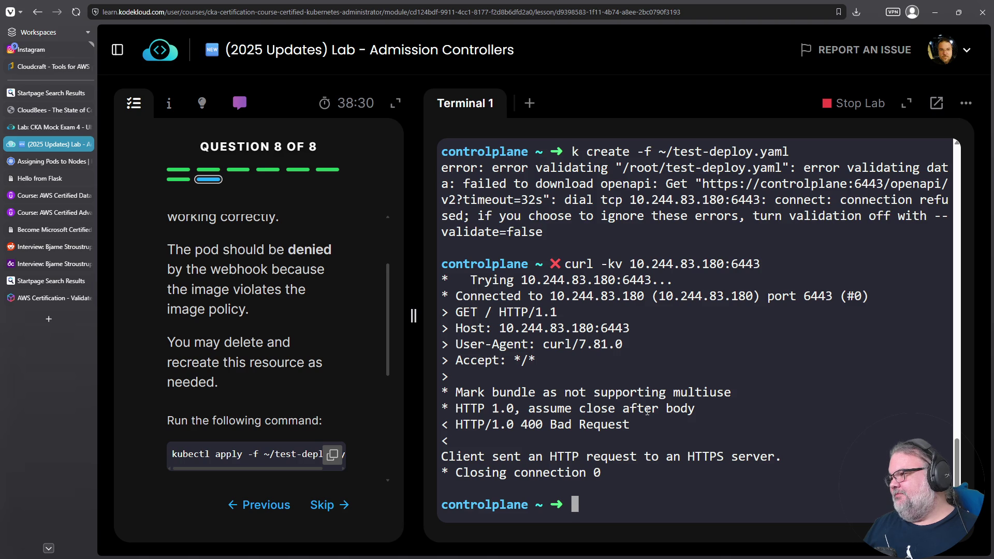
scroll(741, 281, "up", 1)
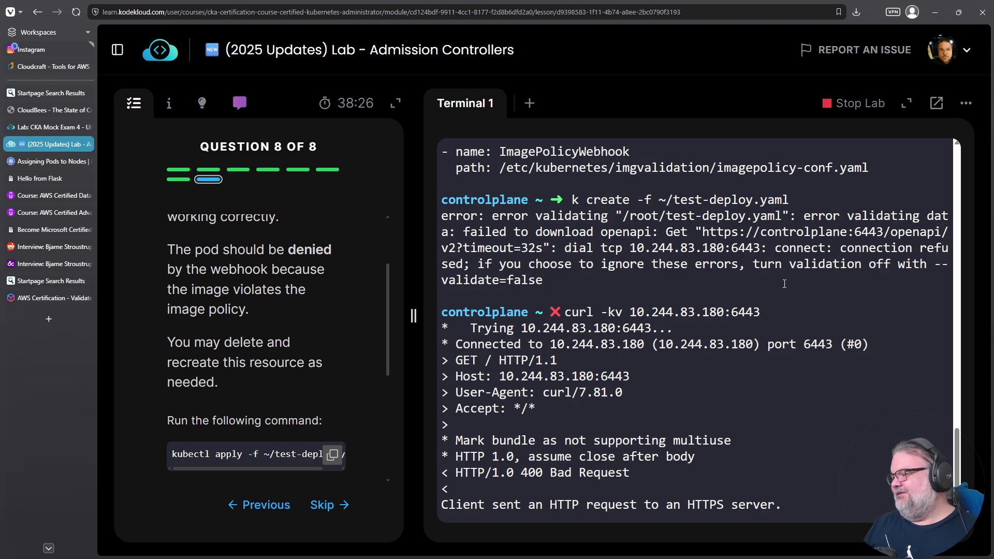
key("Up")
key("Up")
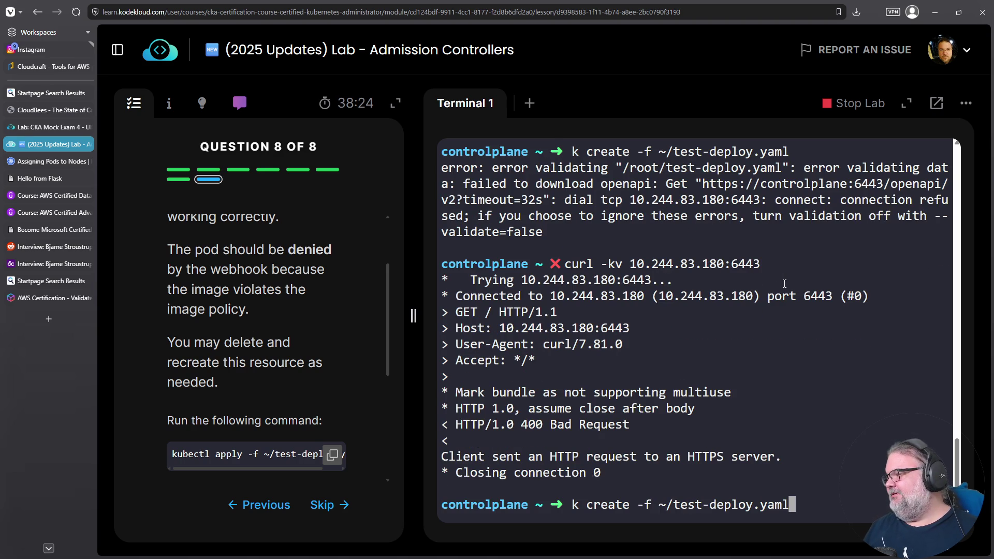
Rerun k create -f ~/test-deploy.yaml and confirm the webhook denies its latest-tag image.
key("Return")
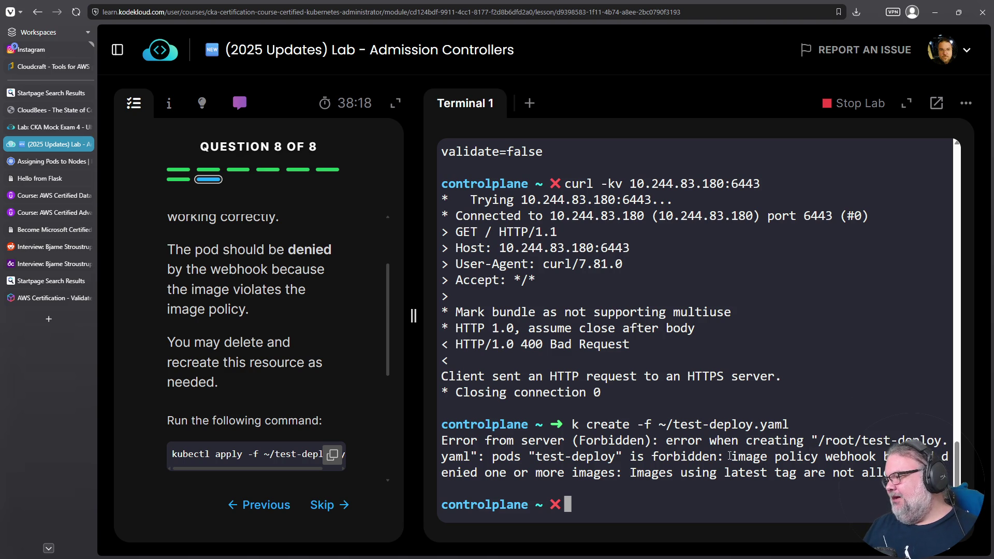
left_click_drag(548, 456, 882, 457)
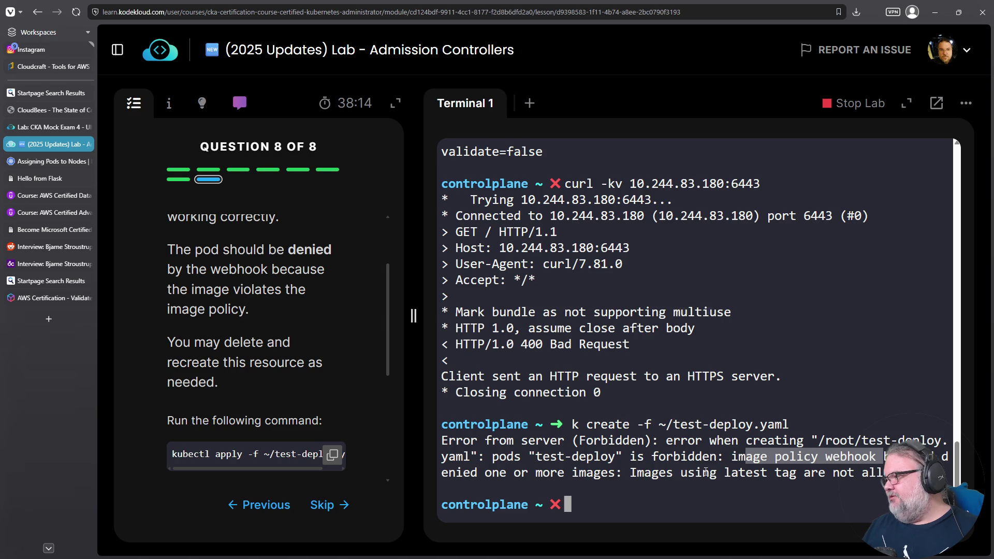
left_click_drag(724, 472, 880, 472)
double_click(746, 472)
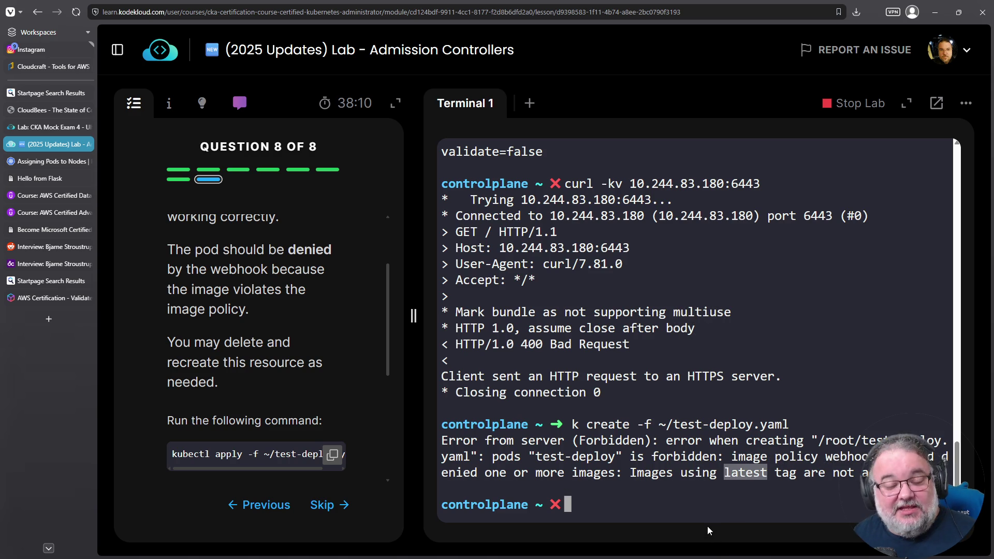
scroll(688, 389, "up", 4)
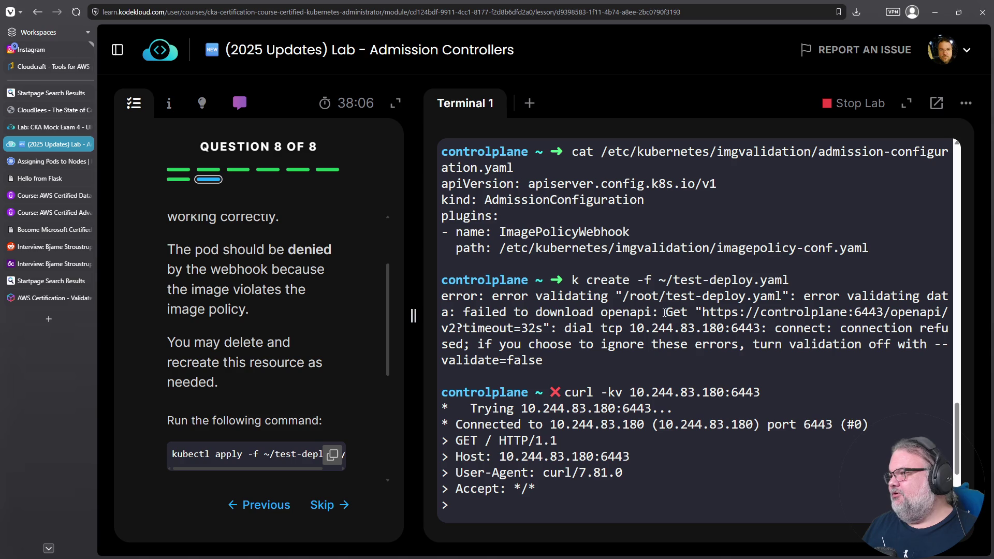
Print the imagepolicy-conf.yaml contents with cat.
left_click_drag(506, 251, 869, 251)
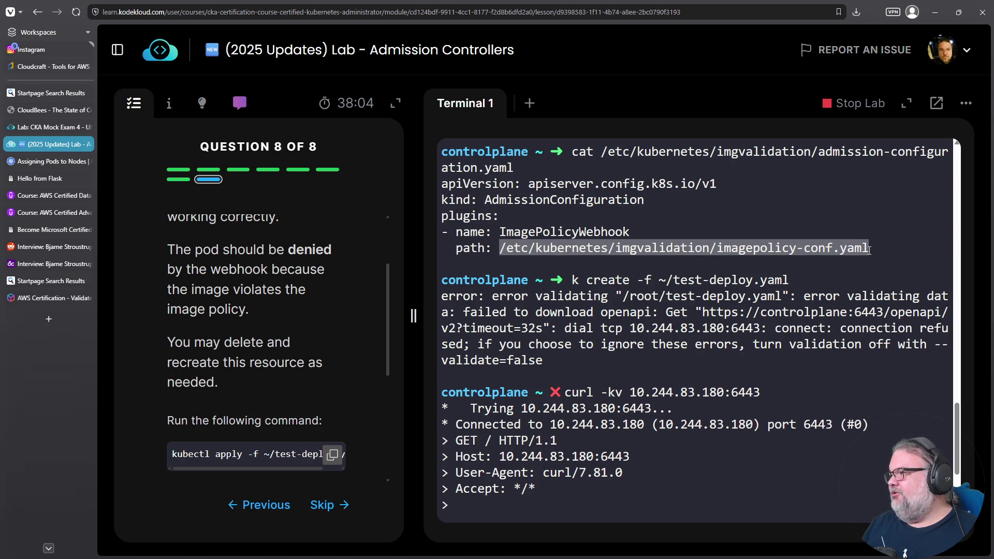
right_click(573, 249)
left_click(788, 305)
key("ctrl+c")
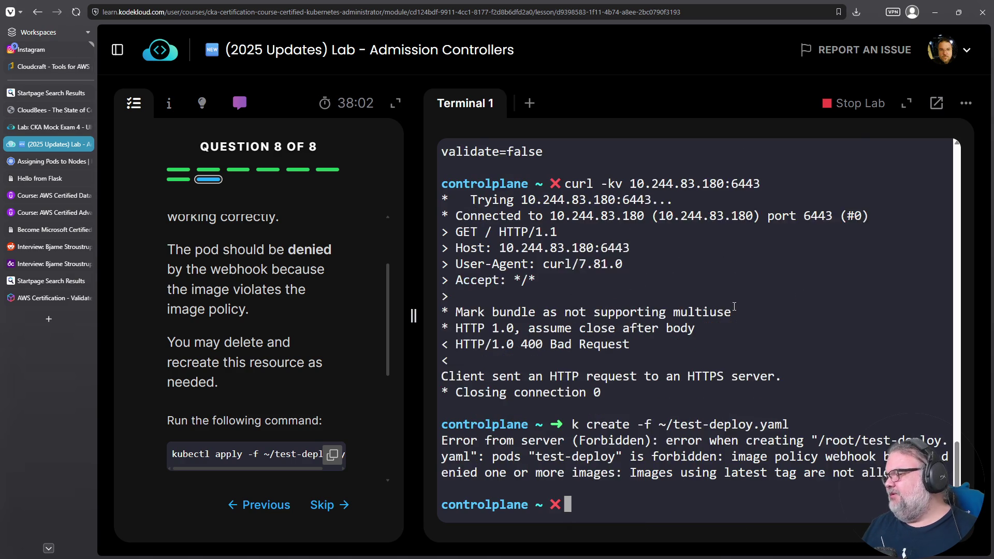
right_click(734, 304)
left_click(764, 156)
key("ctrl+a")
type("cat")
key("Return")
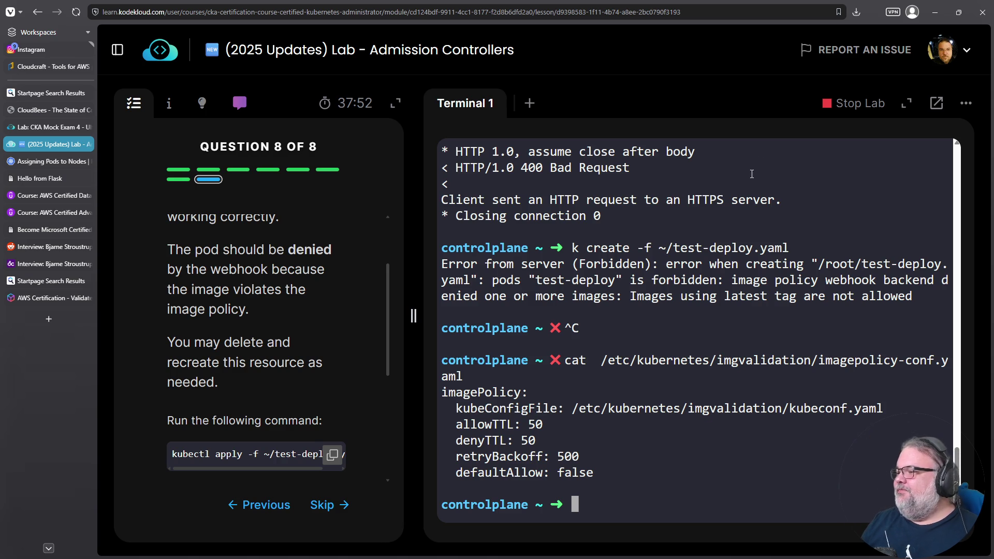
Check question 8 in the lab panel and finish the quiz.
left_click(168, 105)
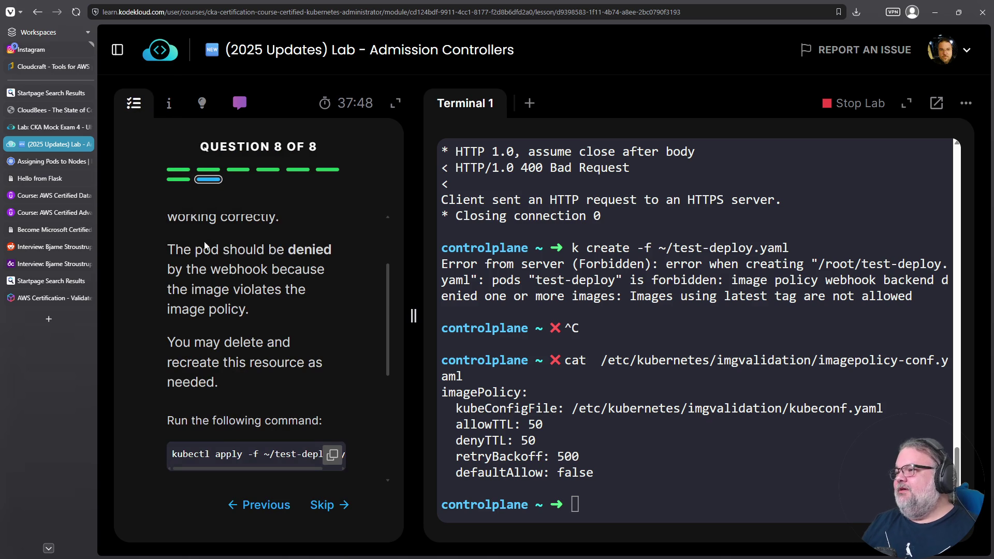
scroll(284, 404, "down", 5)
left_click(292, 366)
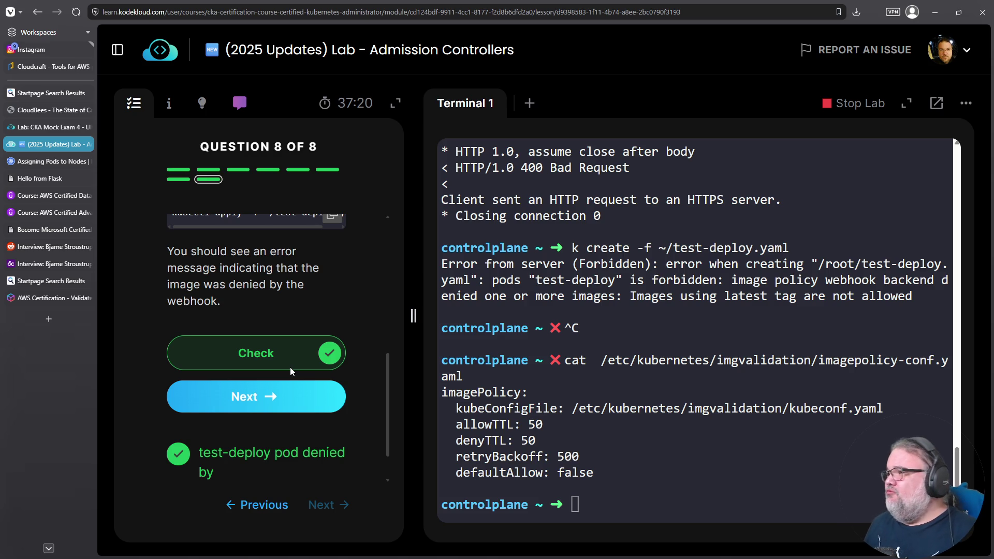
left_click(249, 397)
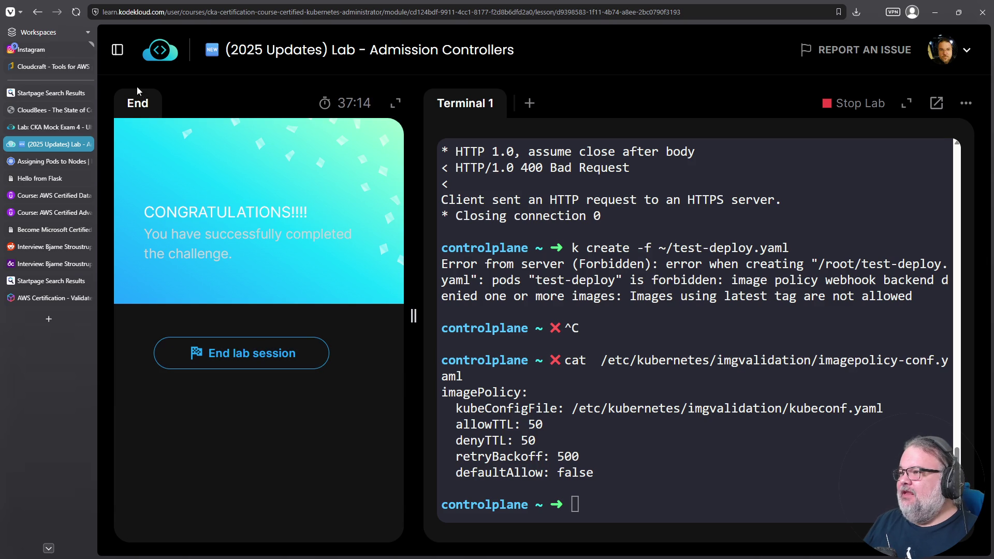
Open the CKA course outline from the sidebar toggle.
left_click(118, 49)
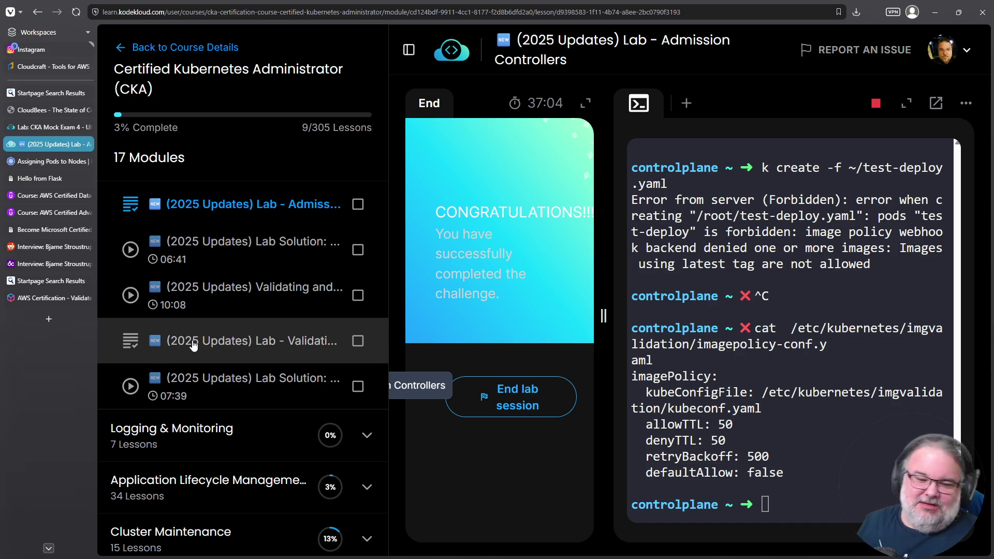
Start the Validating and Mutating Admission Controllers lab, ending the running admission-controllers session.
left_click(202, 342)
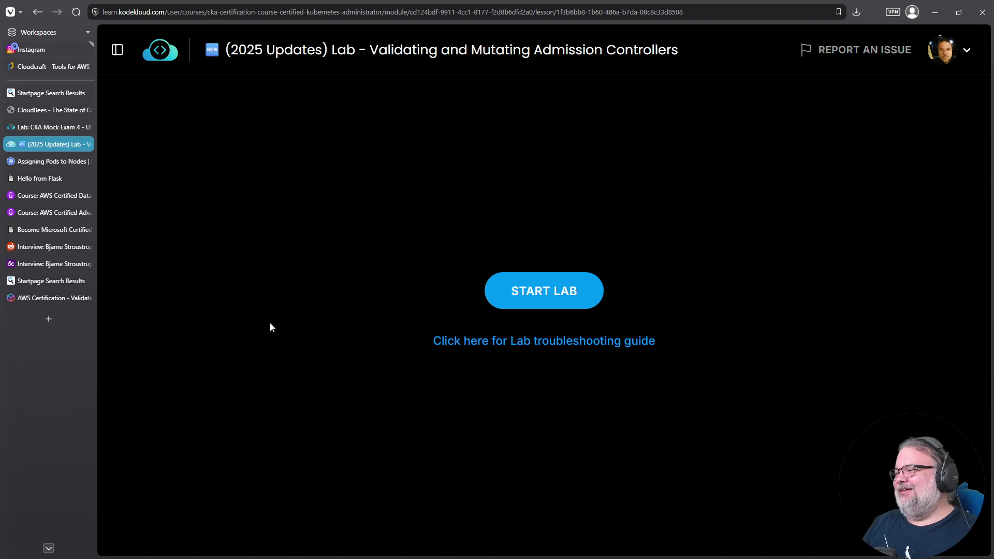
left_click(551, 294)
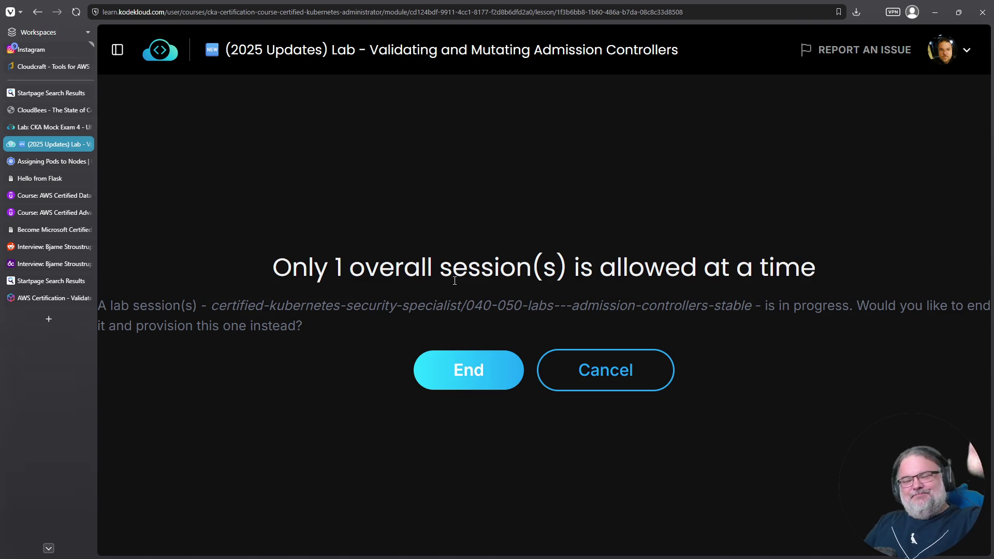
left_click(463, 374)
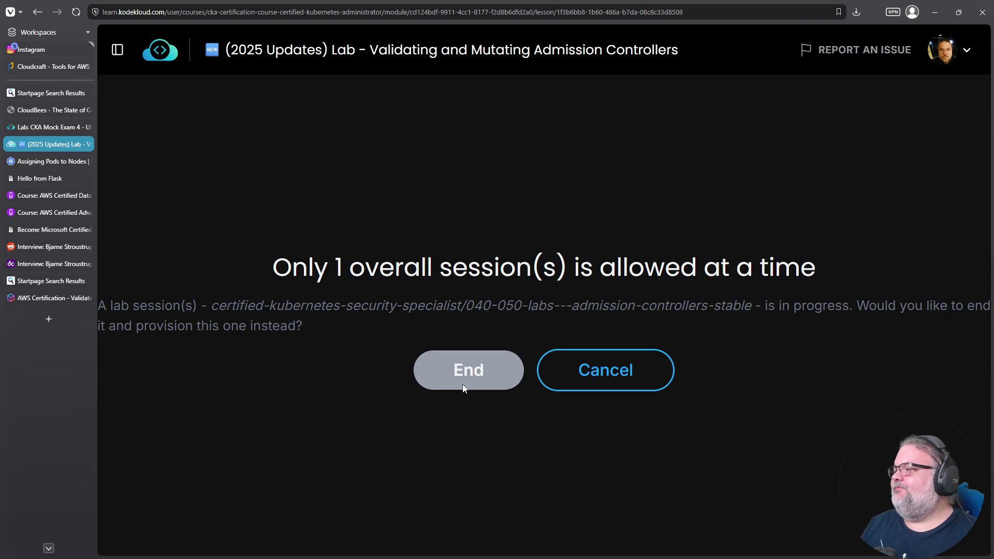
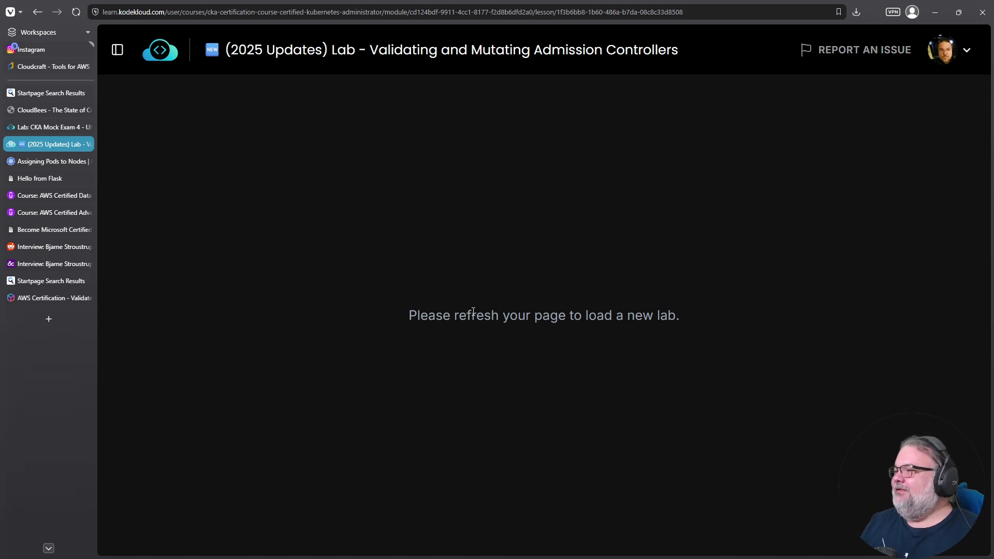
Reload the page and launch the Validating and Mutating Admission Controllers lab.
left_click(78, 13)
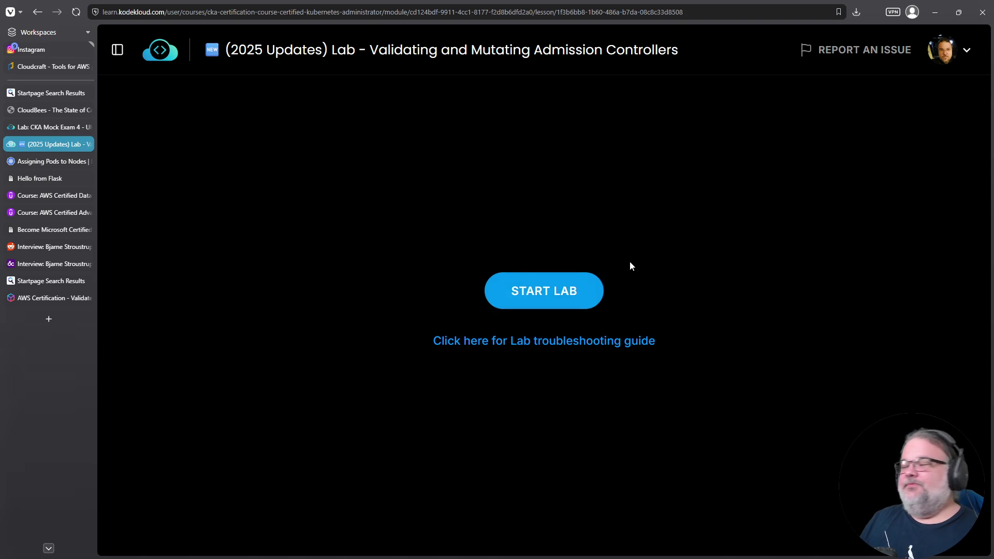
left_click(559, 298)
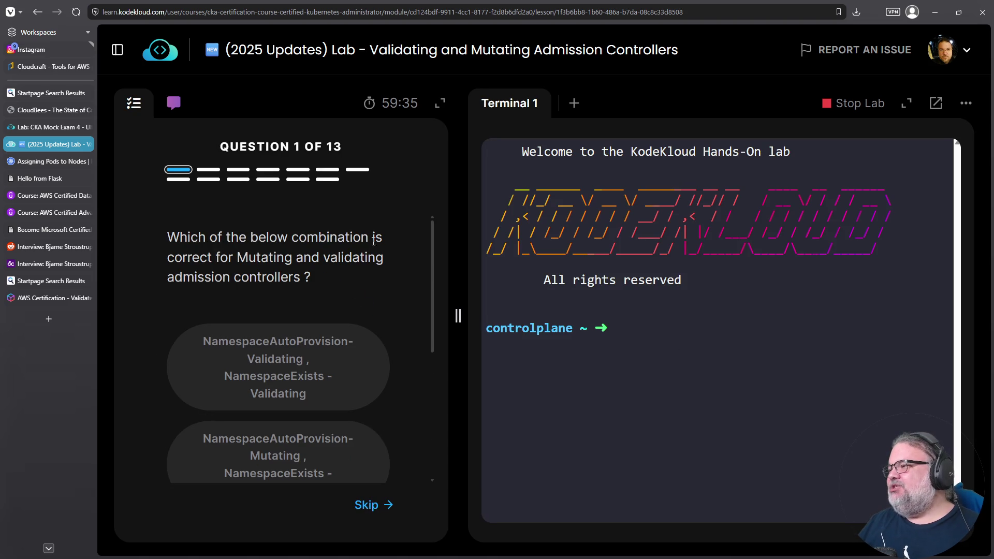
Answer question 1 with NamespaceAutoProvision as mutating and NamespaceExists as validating.
left_click_drag(430, 275, 432, 327)
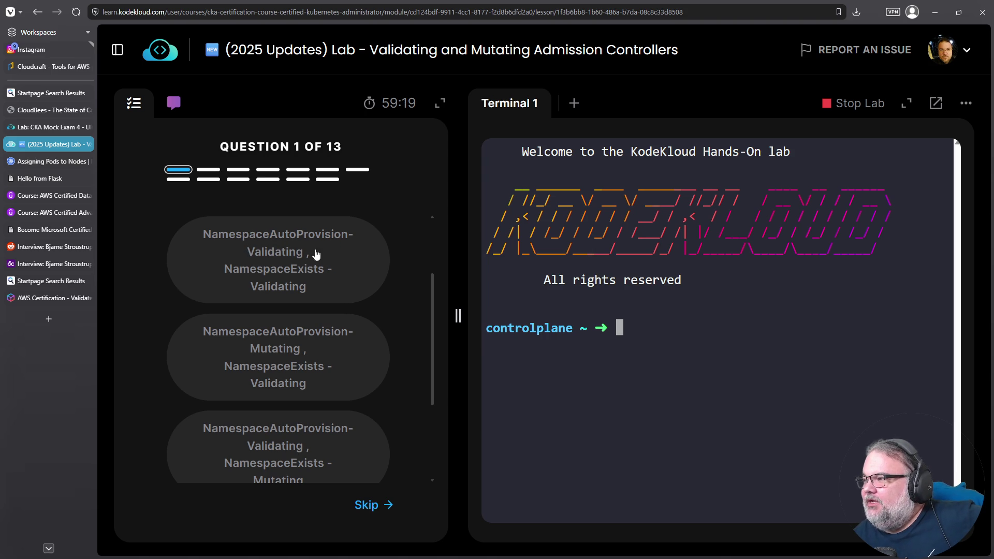
scroll(297, 318, "down", 2)
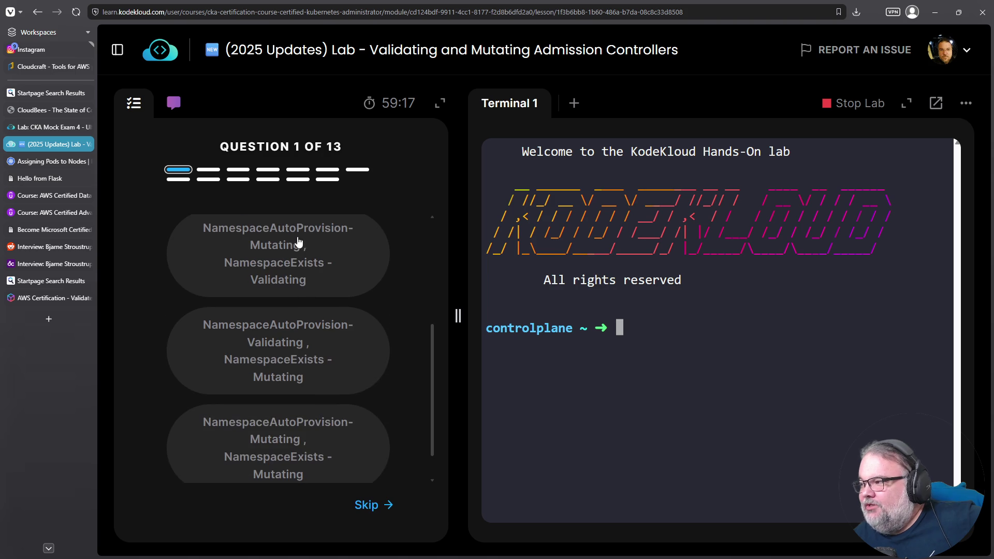
left_click(330, 265)
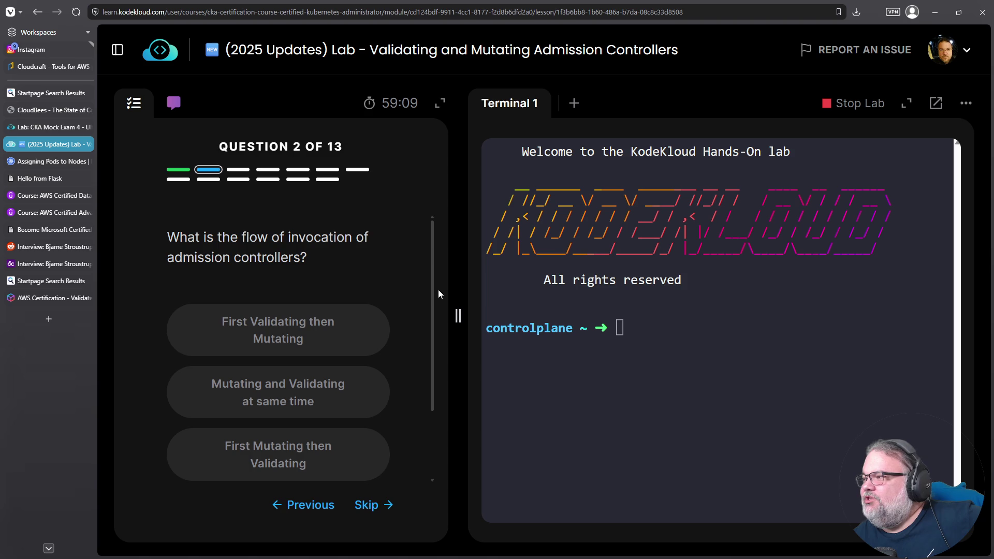
left_click_drag(433, 293, 429, 356)
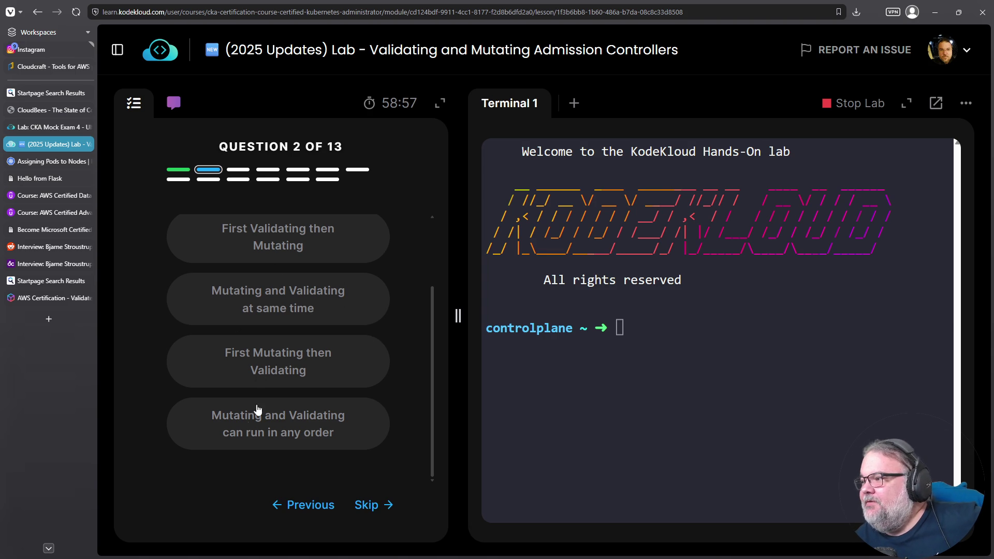
Answer question 2 with 'First Mutating then Validating', then open a new browser tab.
left_click(300, 368)
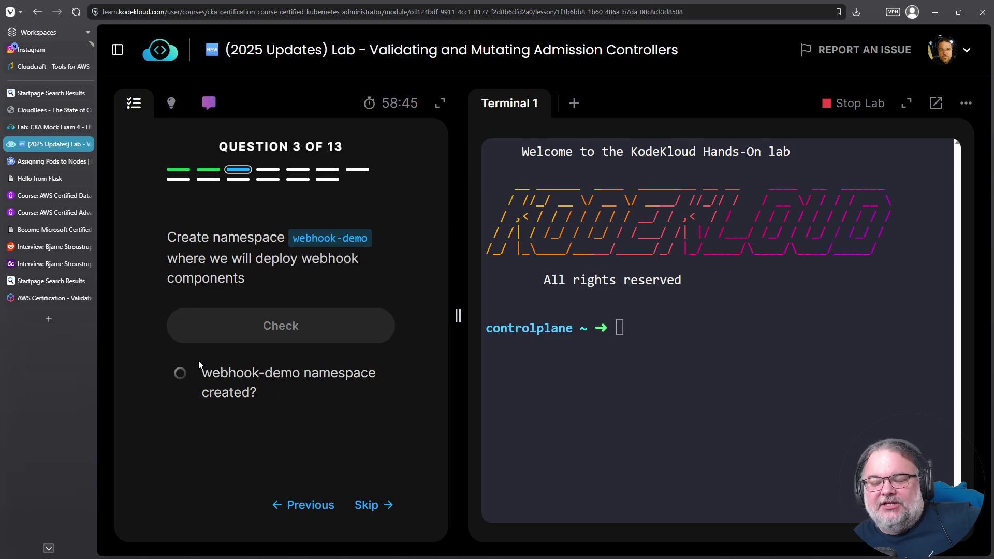
left_click(512, 333)
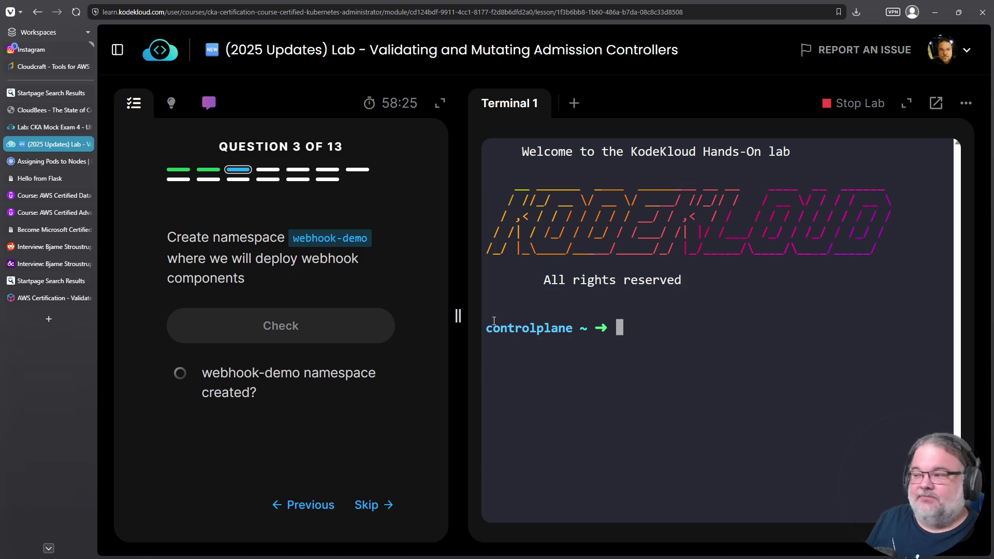
left_click(45, 325)
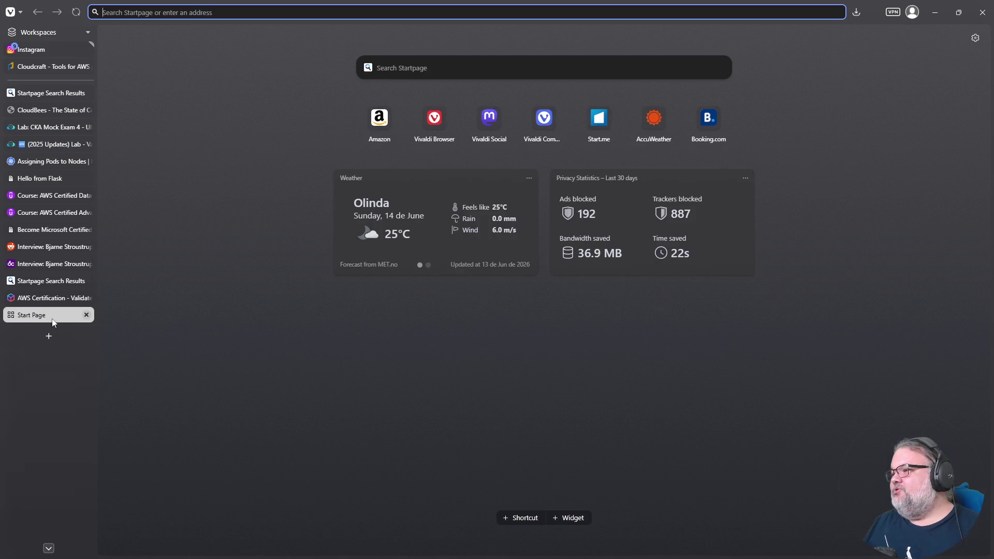
Search Google from the address bar for 'minimum wage to live in switzerland as a foreigner'.
left_click(241, 10)
type("gminim")
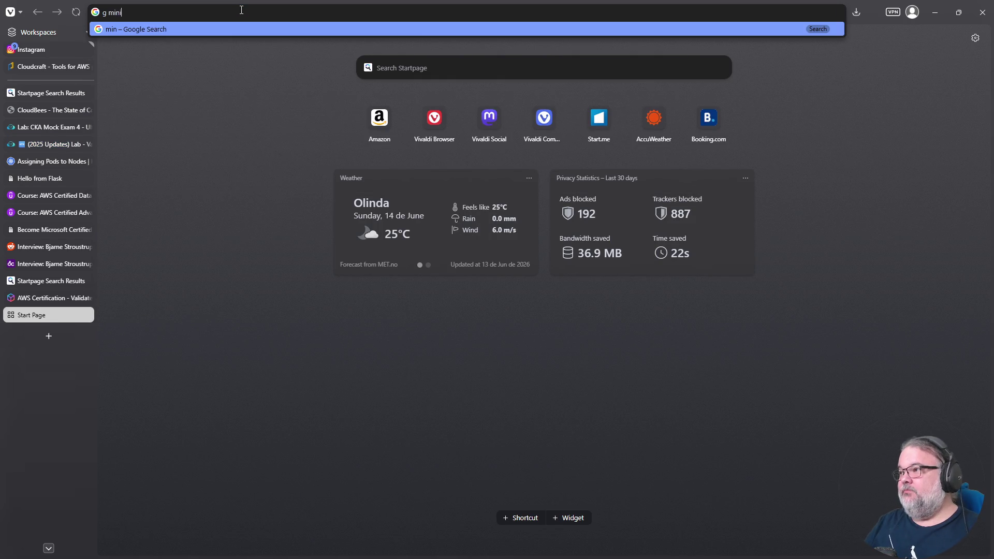
type("um wa")
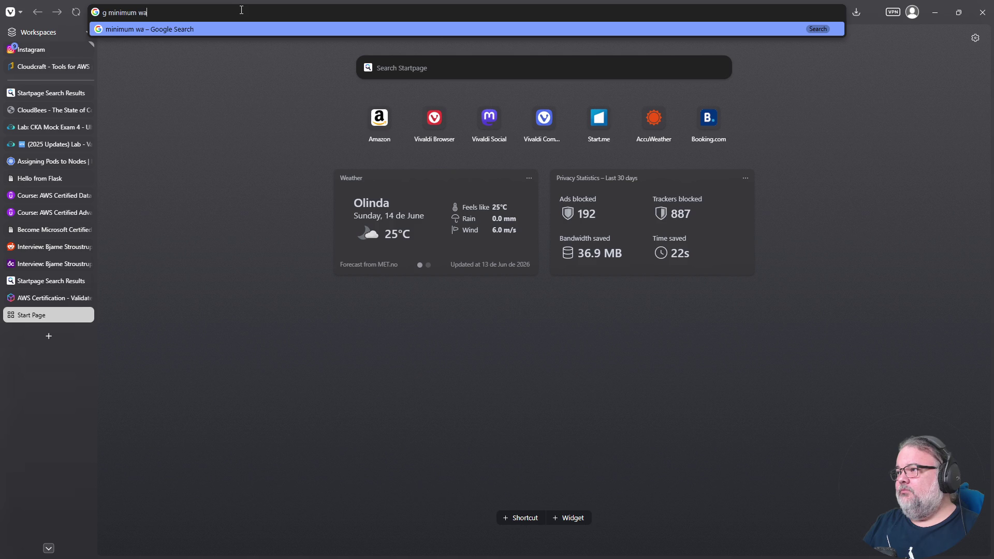
type("ge to live i")
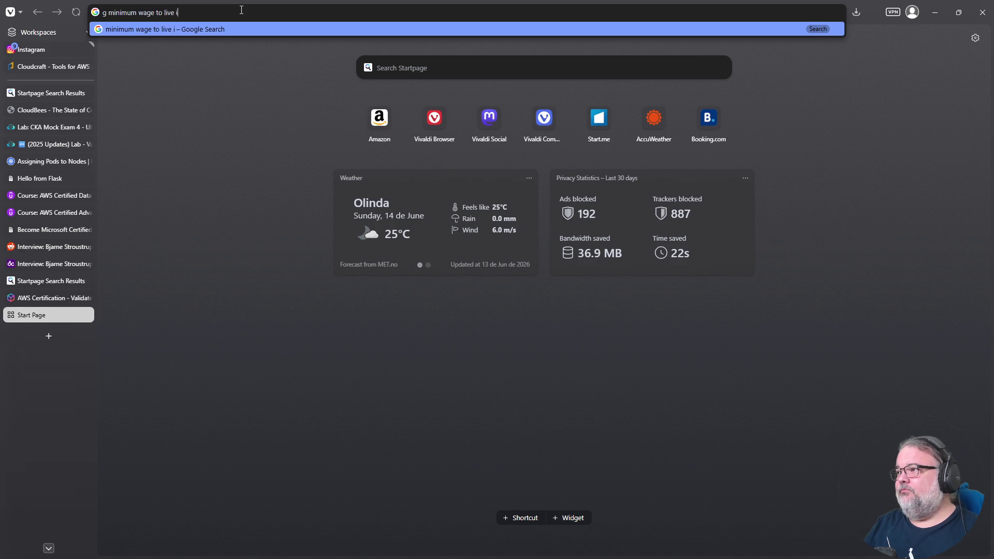
type("n switz")
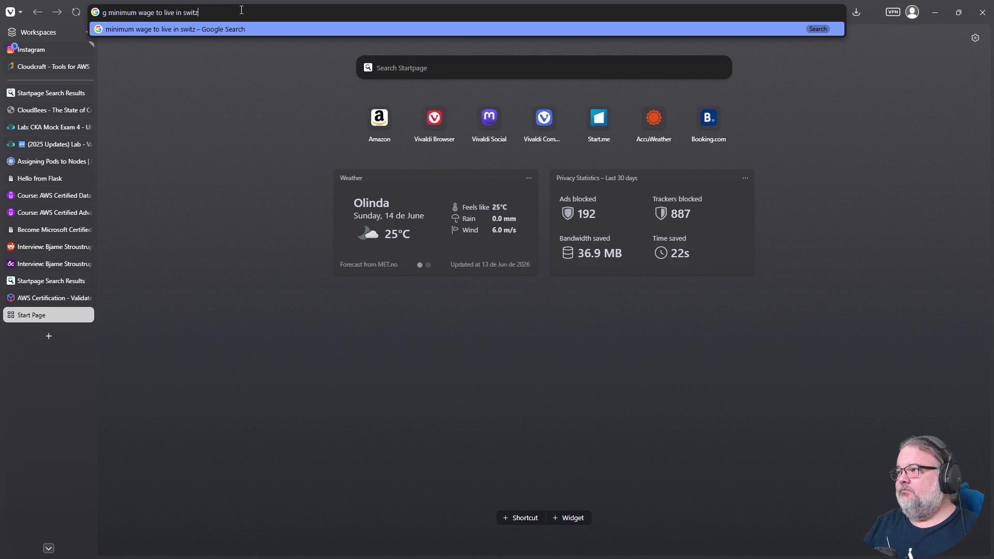
type("erland as af oreigner")
key("Return")
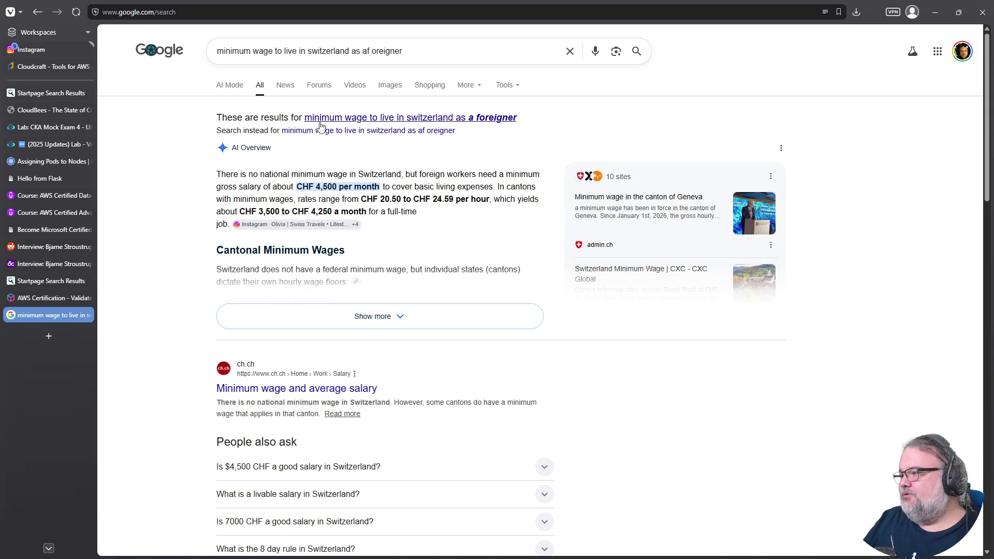
Fix the 'foreigner' typo and add 'visa' to the Google query.
left_click(261, 50)
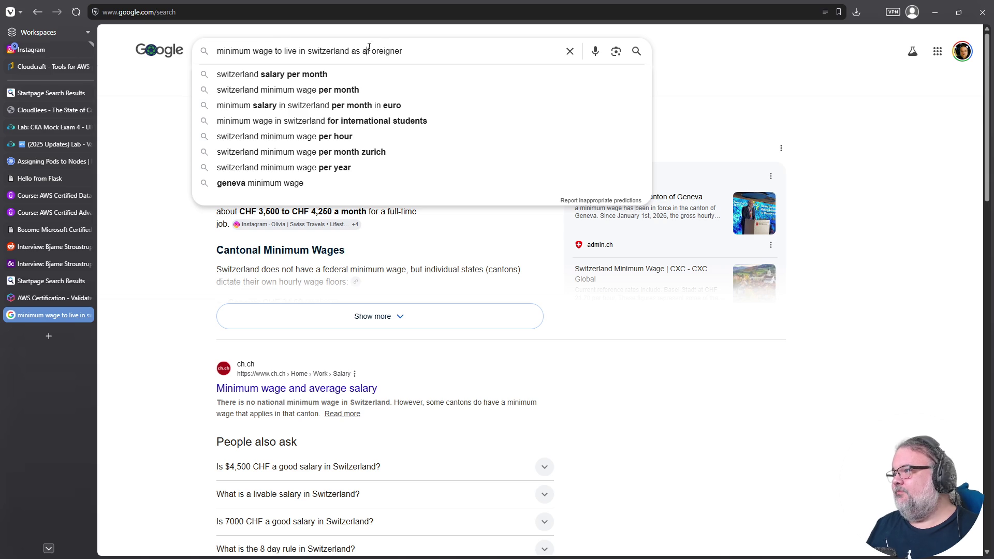
key("BackSpace")
key("BackSpace")
type("f")
key("End")
type("visa")
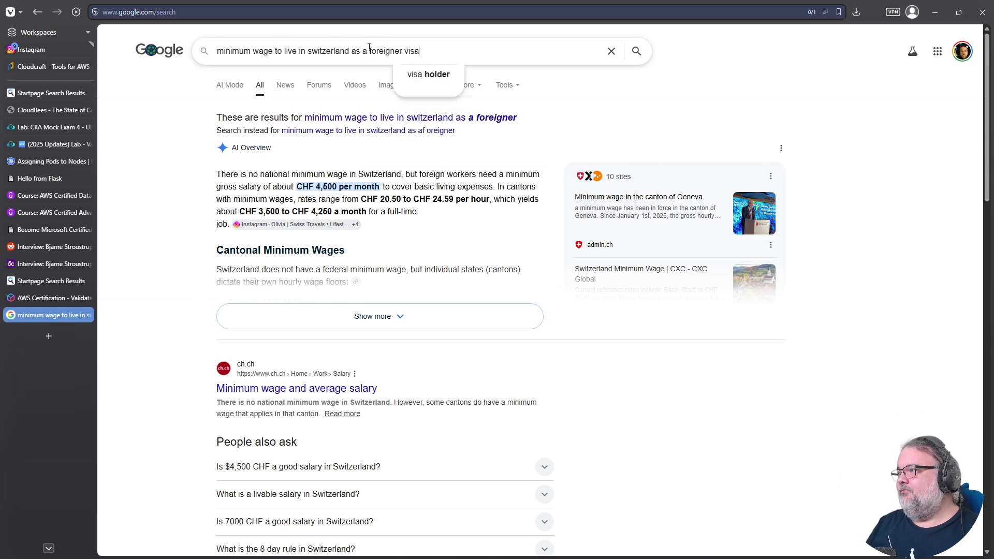
key("Return")
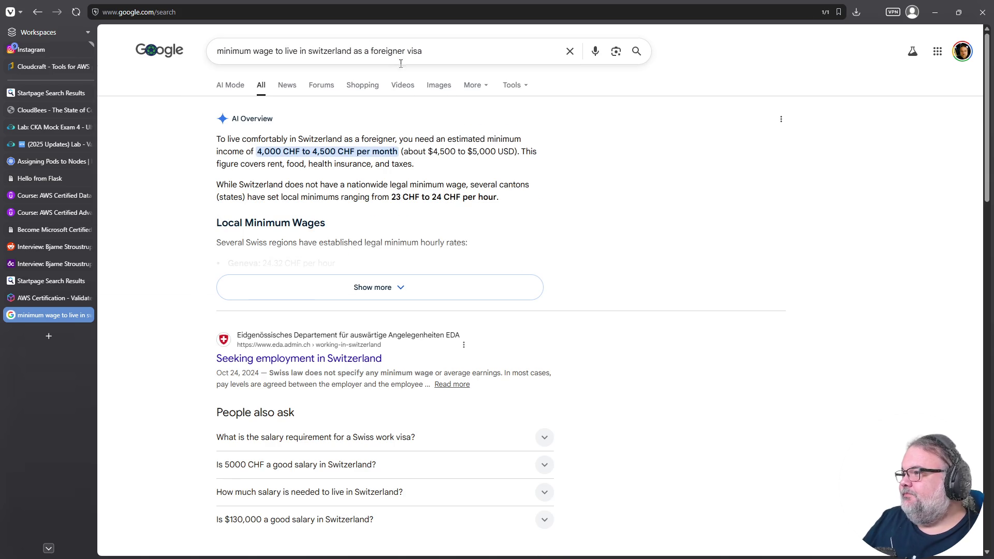
Expand the AI Overview, read through the results, and open the Relocately Swiss visa article.
left_click(367, 299)
scroll(398, 269, "down", 4)
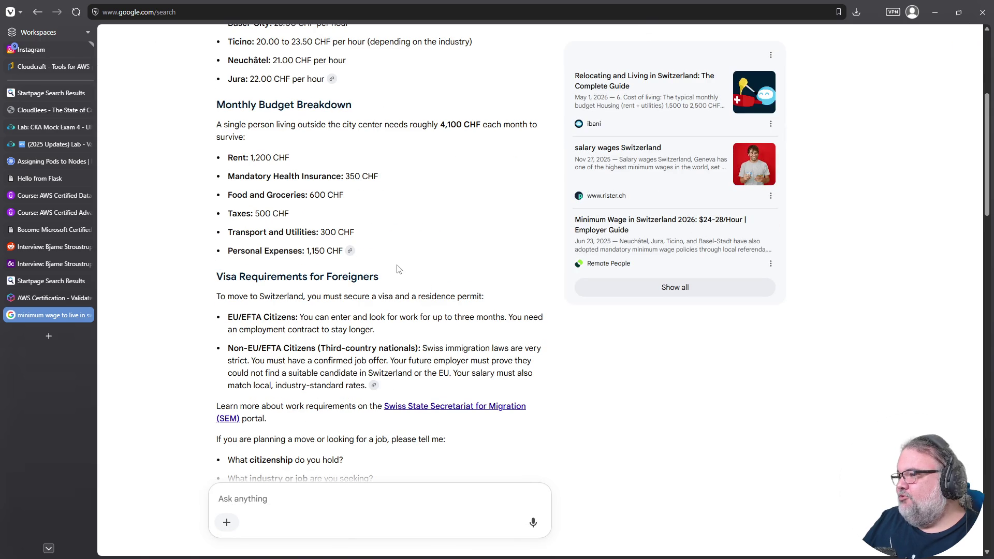
scroll(398, 268, "down", 1)
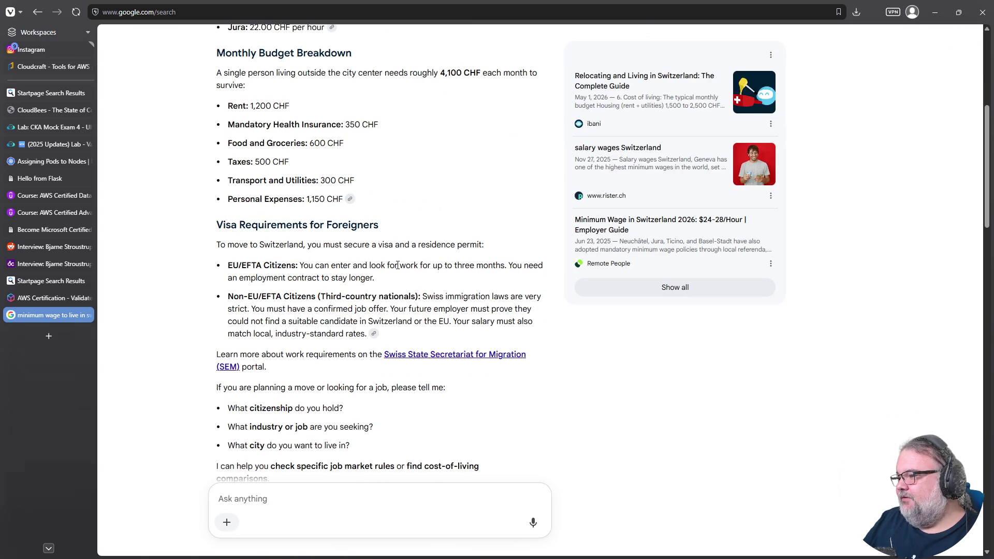
scroll(397, 265, "down", 8)
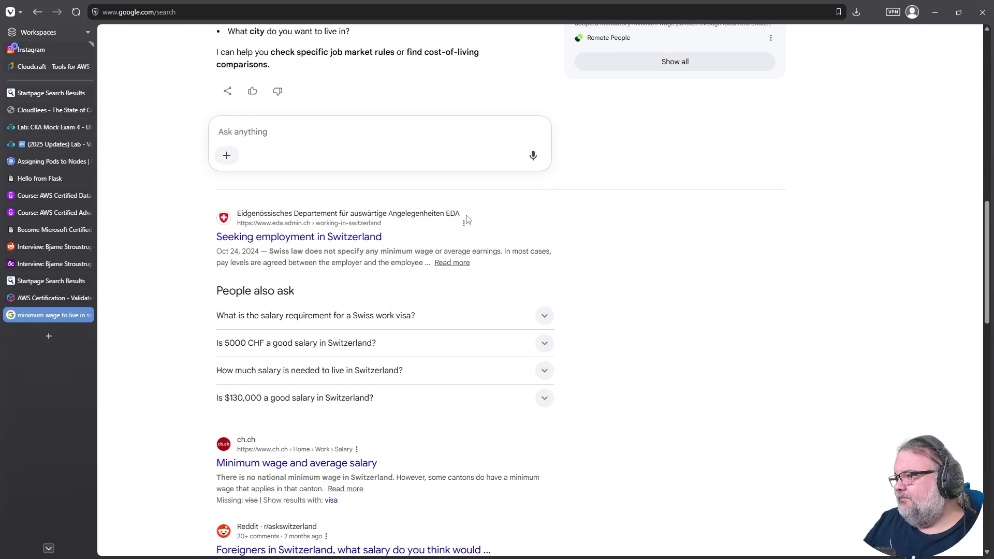
scroll(520, 222, "down", 4)
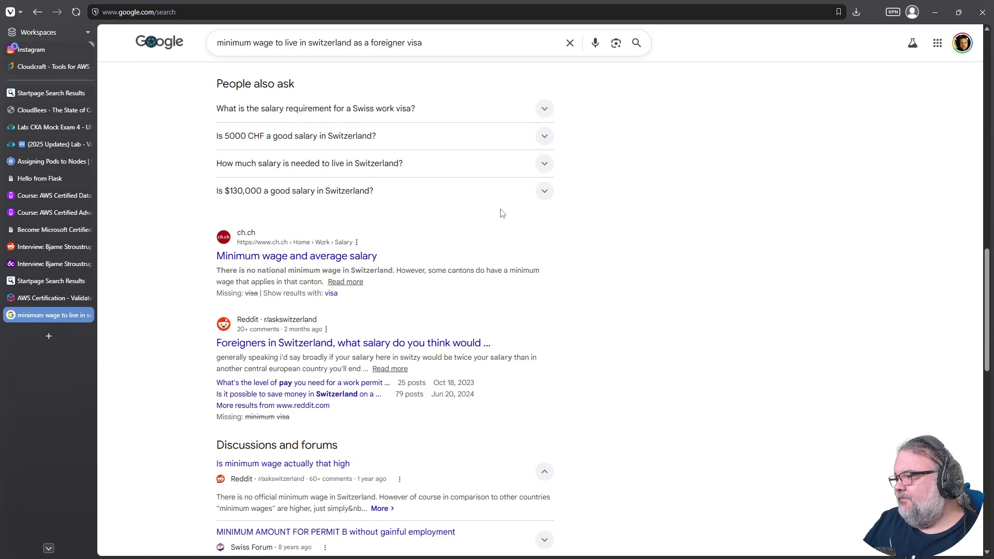
scroll(501, 213, "down", 2)
scroll(501, 213, "down", 5)
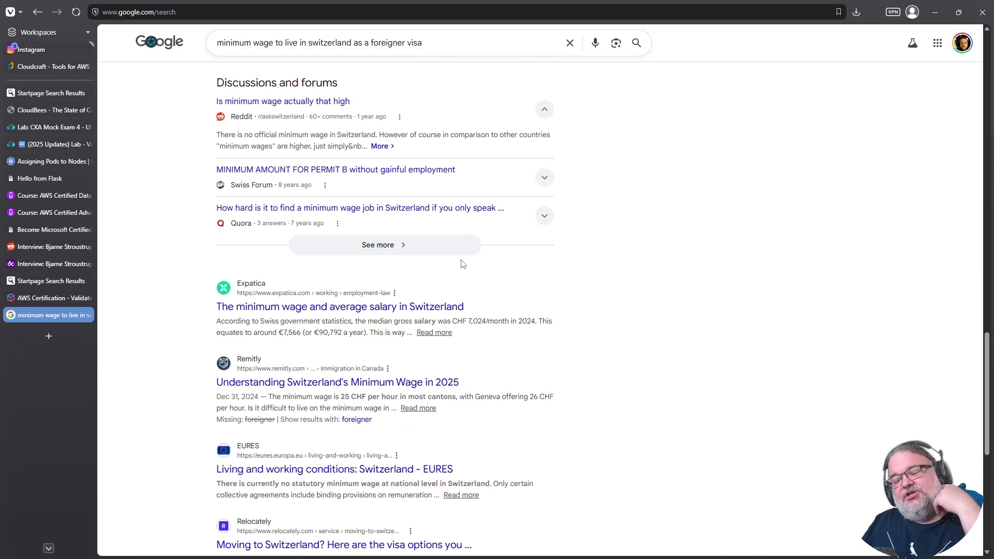
scroll(580, 347, "down", 3)
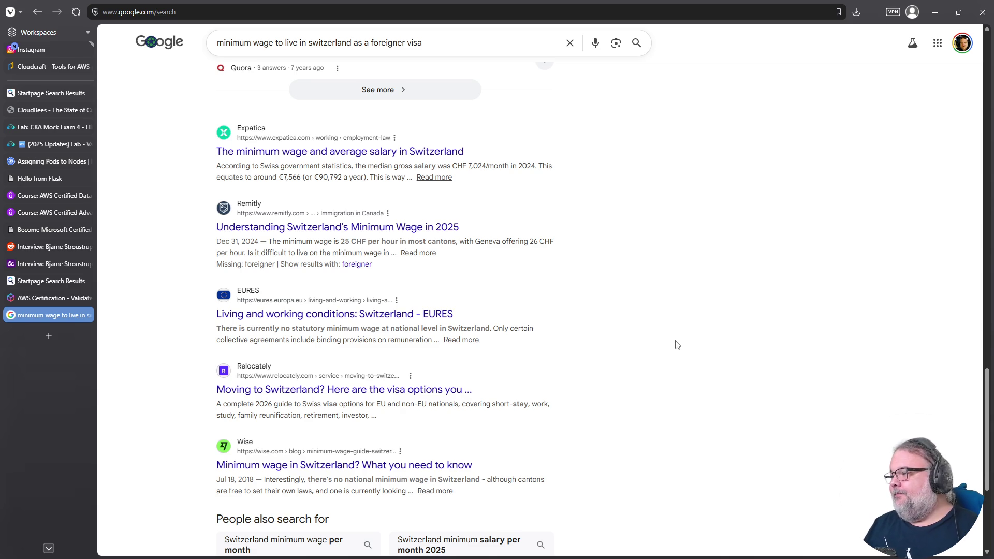
left_click(336, 392)
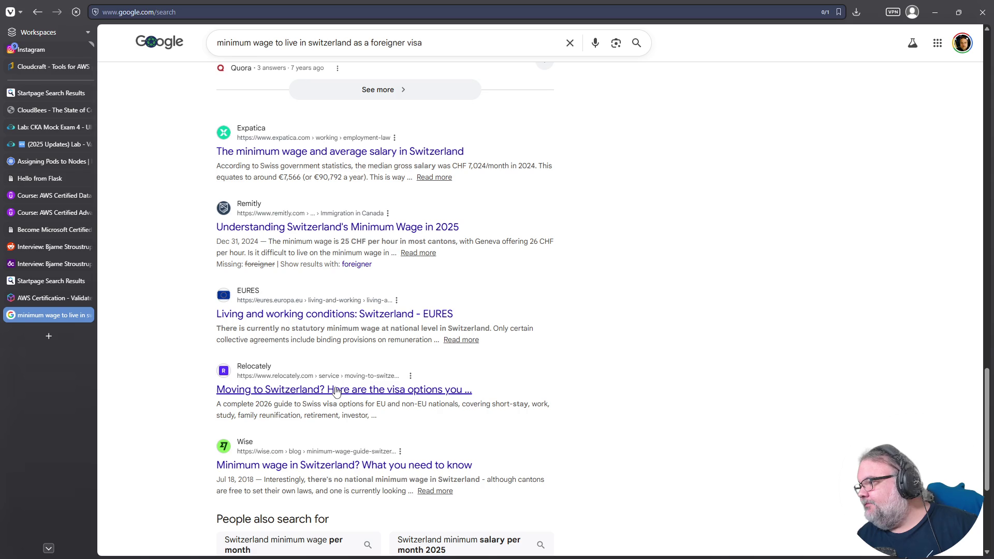
Read the Relocately article's costs and permanent residence sections down to the Dual citizenship note.
scroll(404, 369, "down", 6)
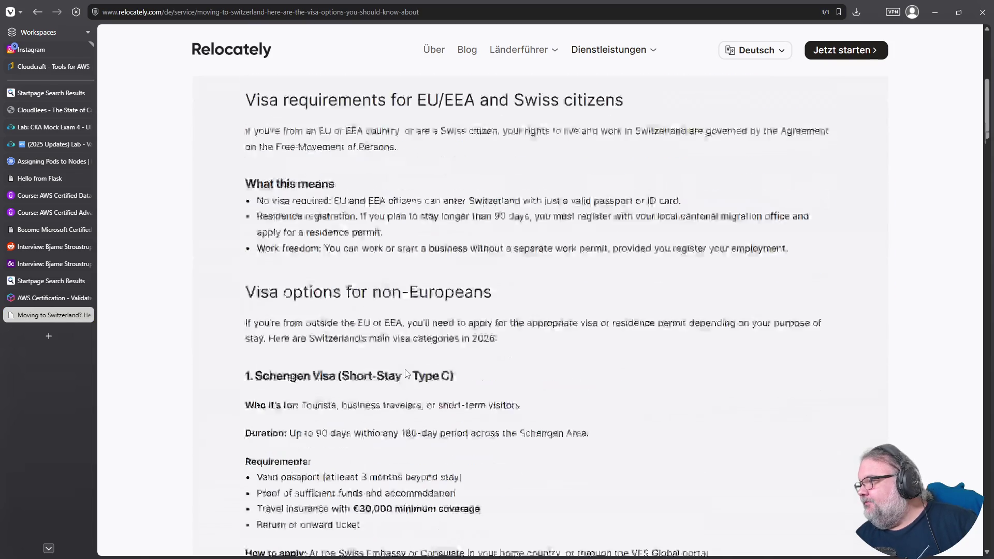
scroll(412, 357, "down", 4)
scroll(435, 278, "down", 5)
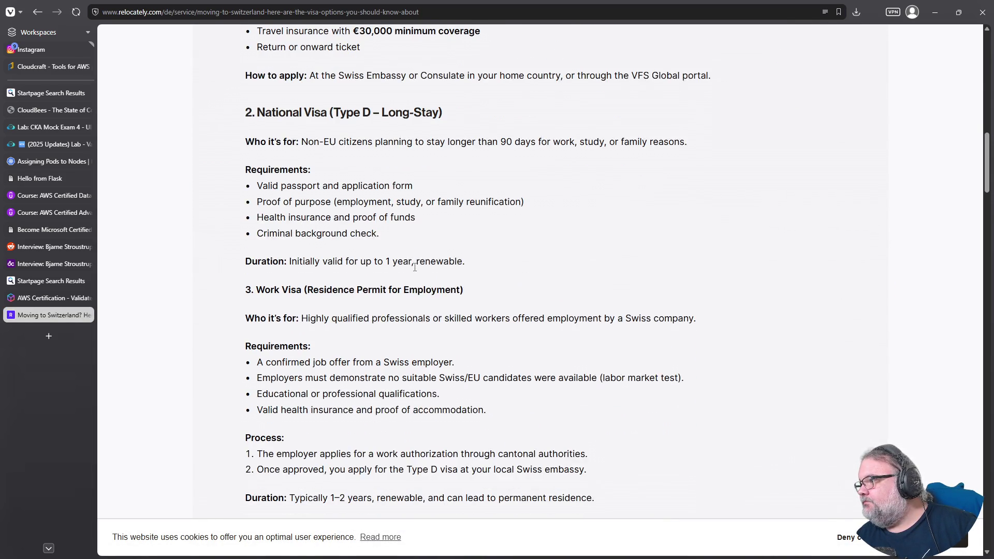
scroll(391, 224, "down", 1)
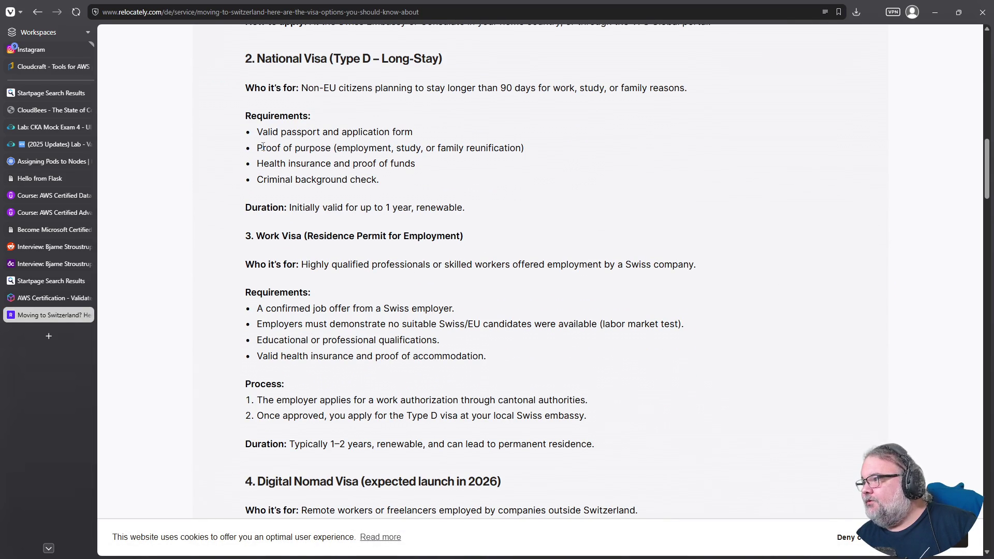
scroll(261, 148, "down", 2)
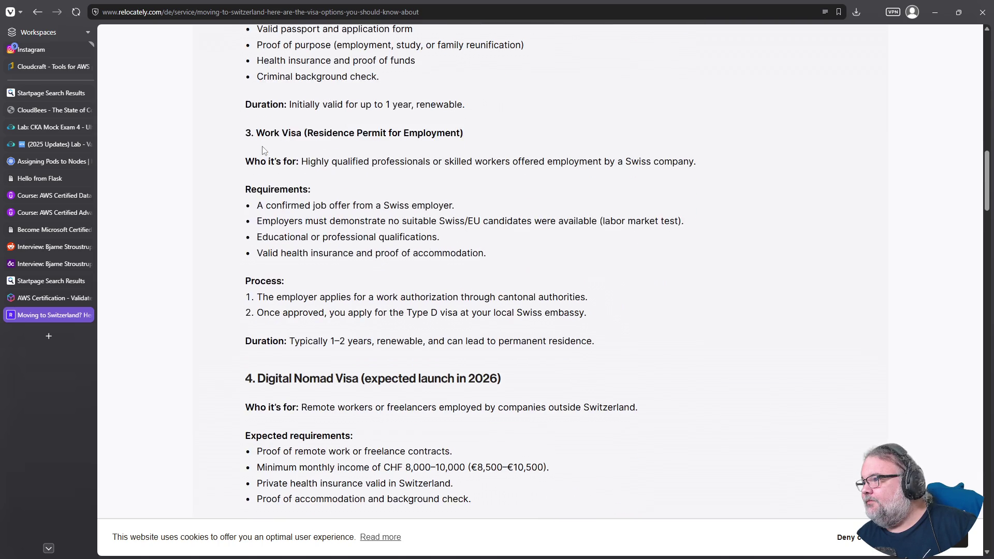
scroll(253, 152, "down", 1)
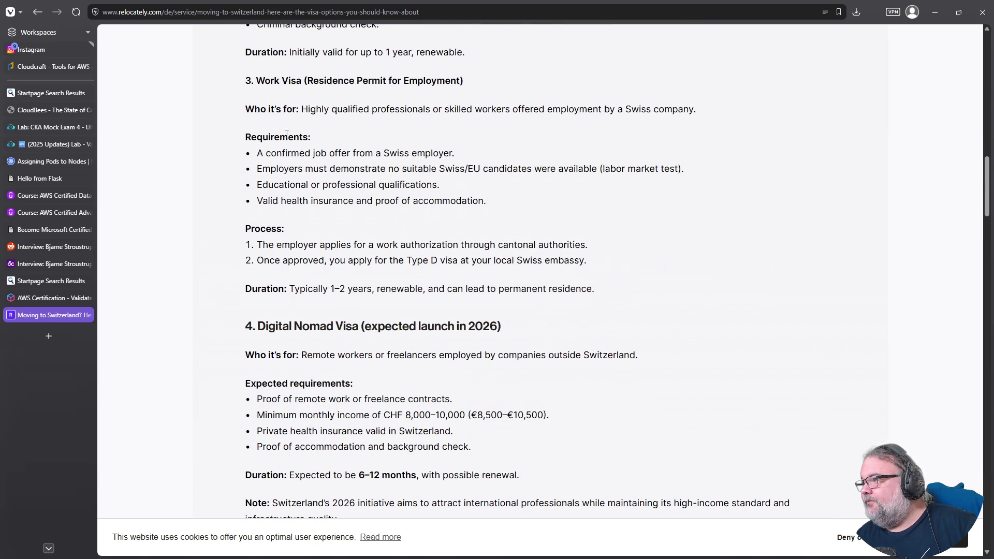
scroll(286, 245, "down", 6)
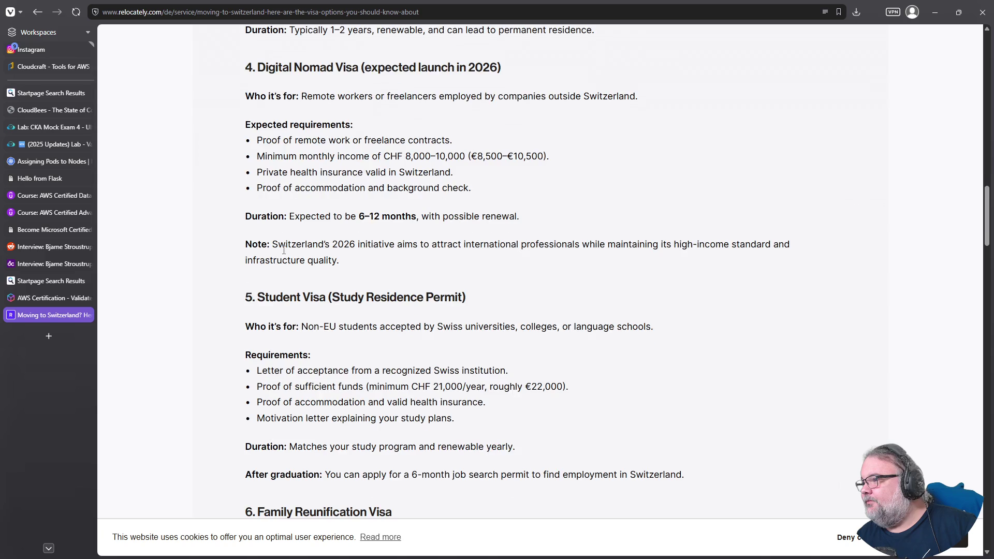
scroll(283, 254, "down", 14)
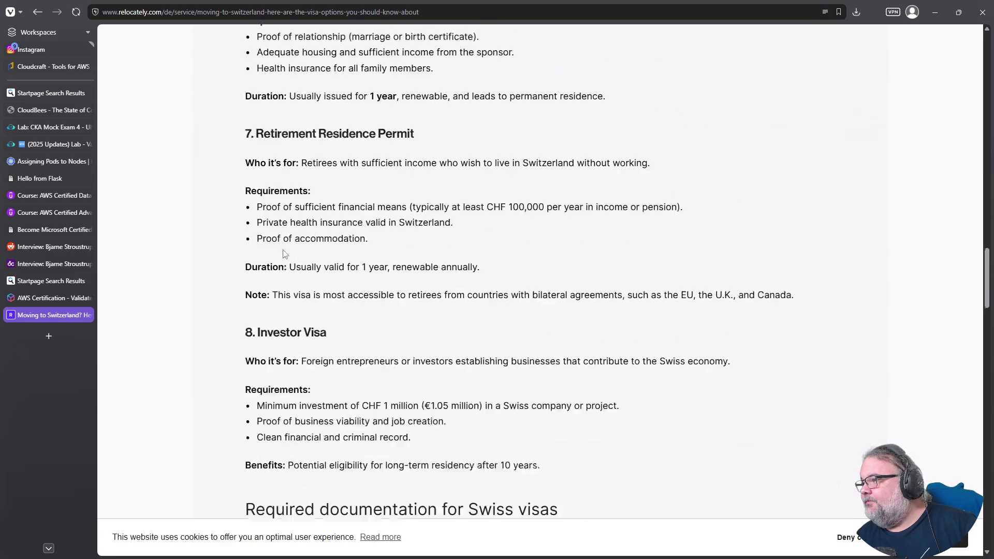
scroll(283, 253, "down", 4)
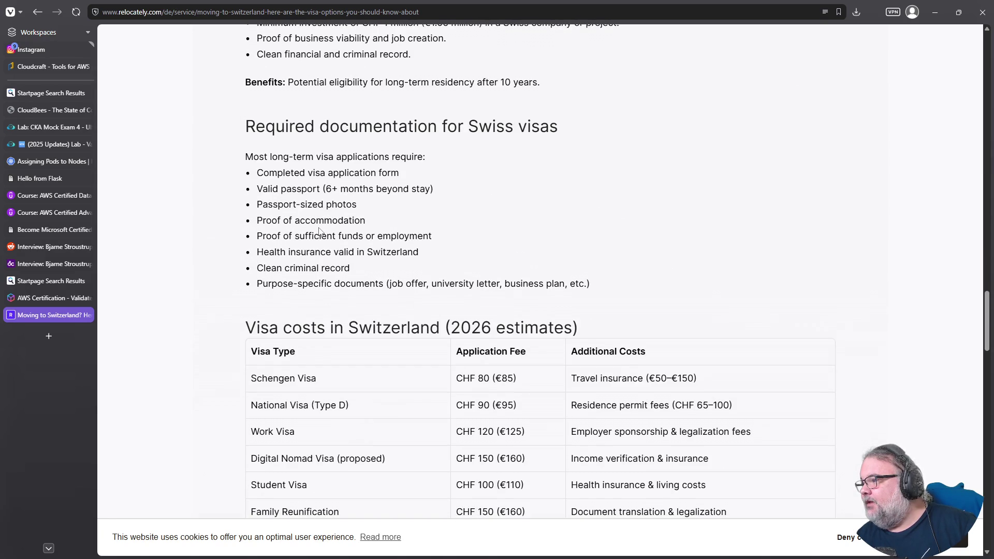
scroll(321, 237, "down", 4)
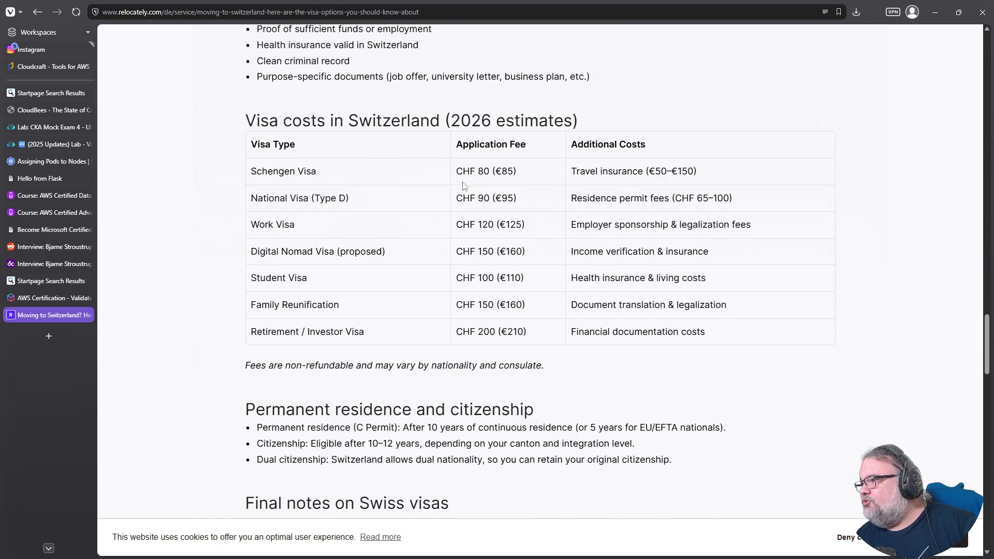
scroll(330, 234, "down", 5)
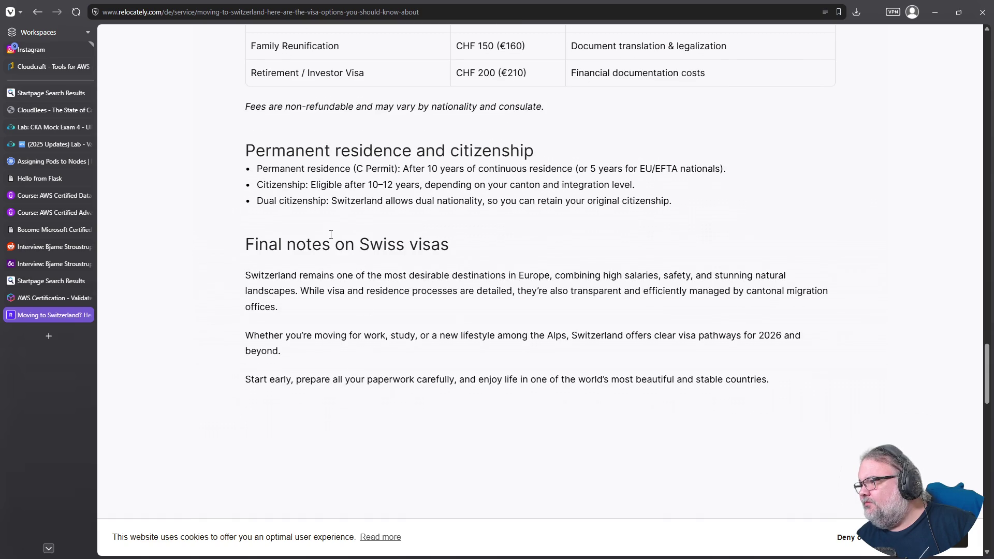
triple_click(333, 201)
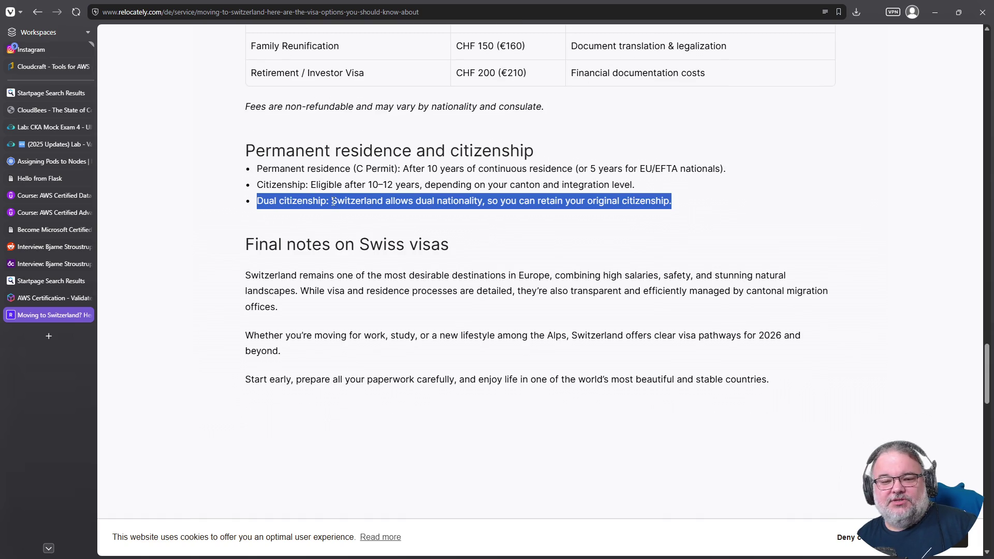
key("Home")
Convert 5000 CHF to Brazilian reais on Google, highlighting the 31,829.72 BRL result.
left_click(591, 16)
type("requirements")
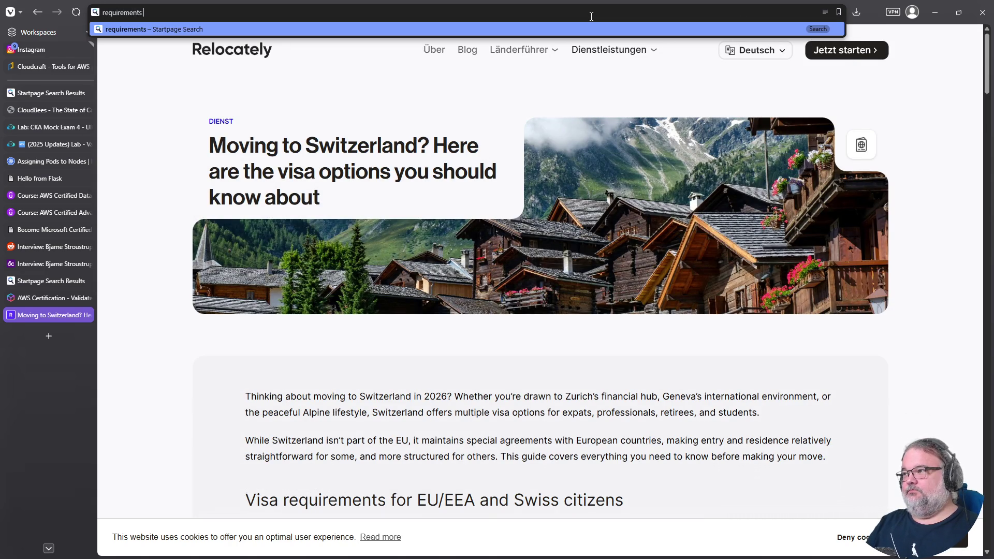
key("Escape")
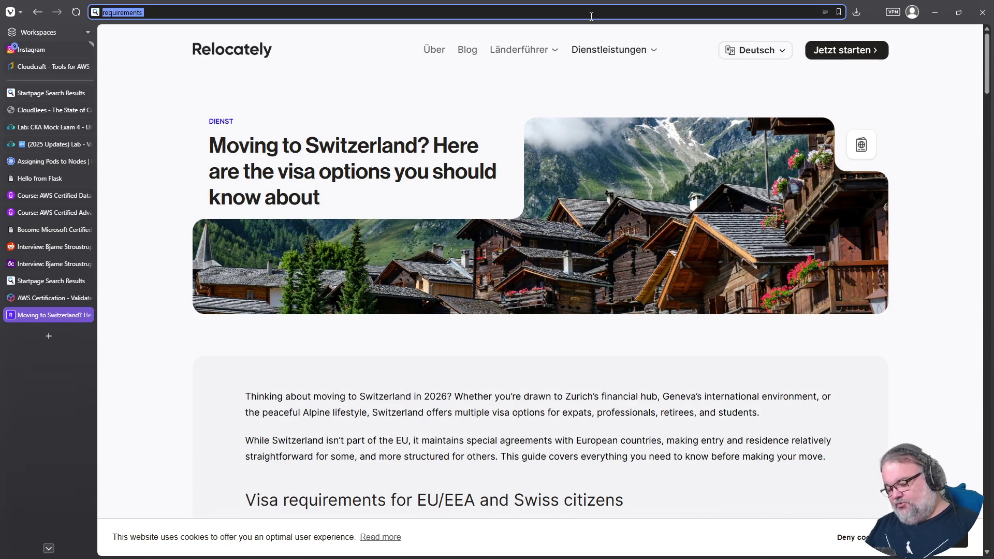
type("5000")
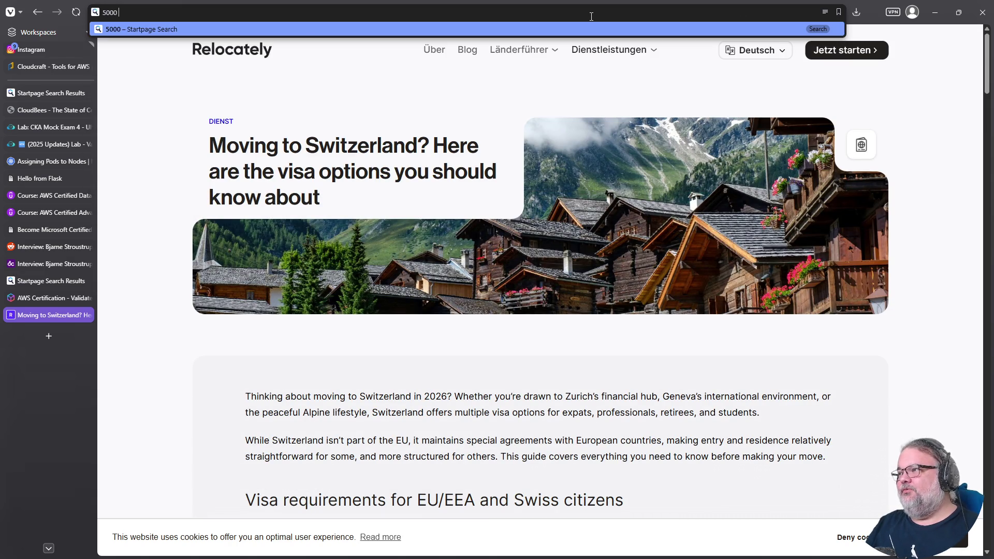
type("g")
key("End")
type("chf")
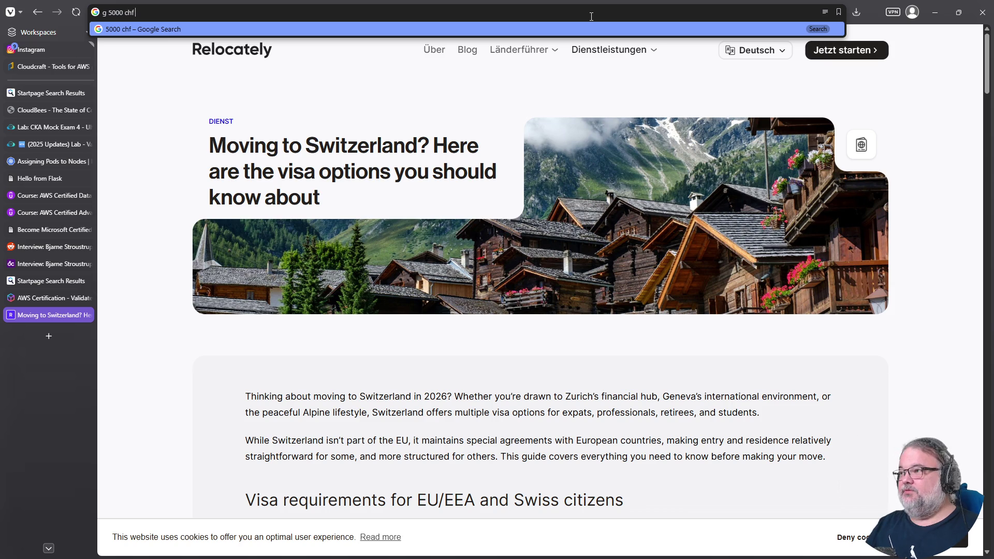
type(" to ")
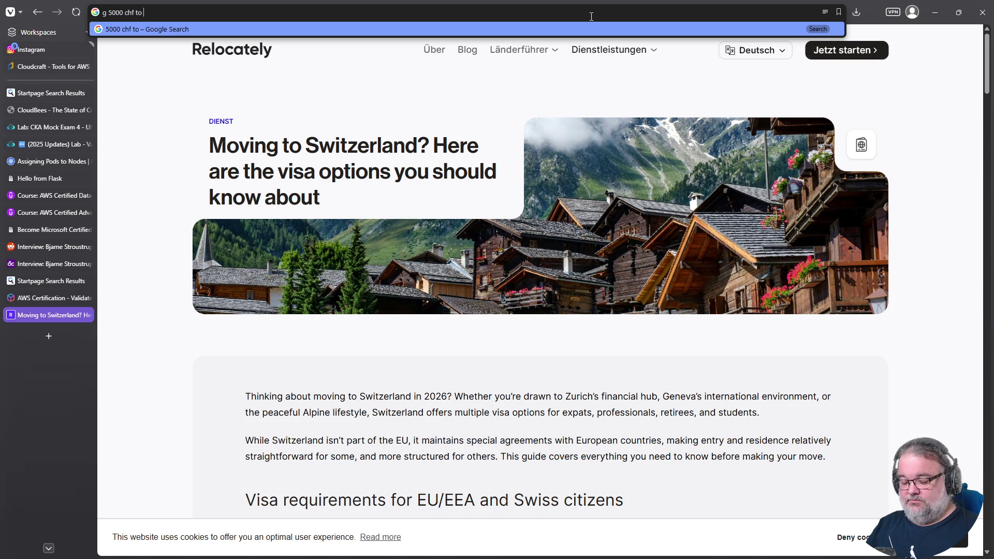
type("reais")
key("Return")
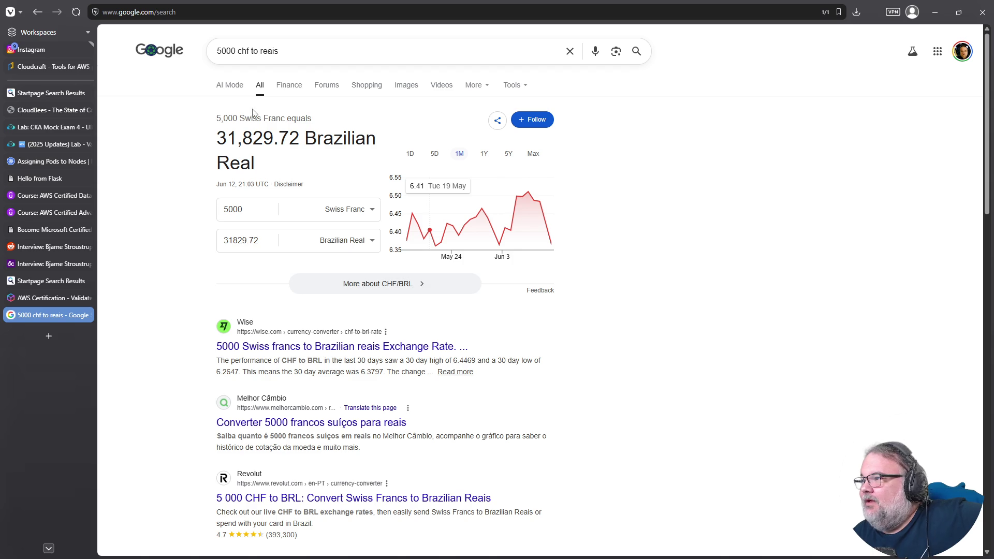
left_click_drag(214, 145, 271, 167)
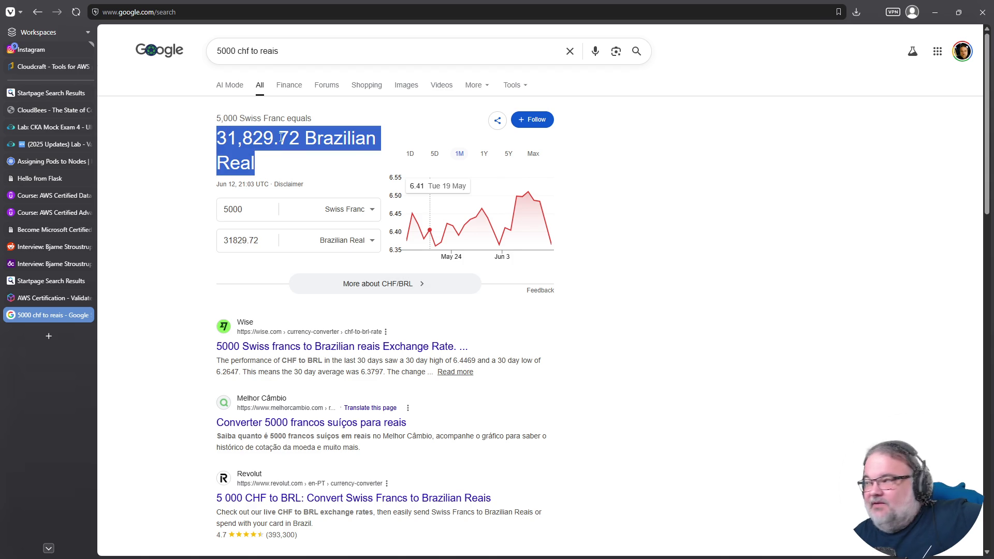
left_click(239, 154)
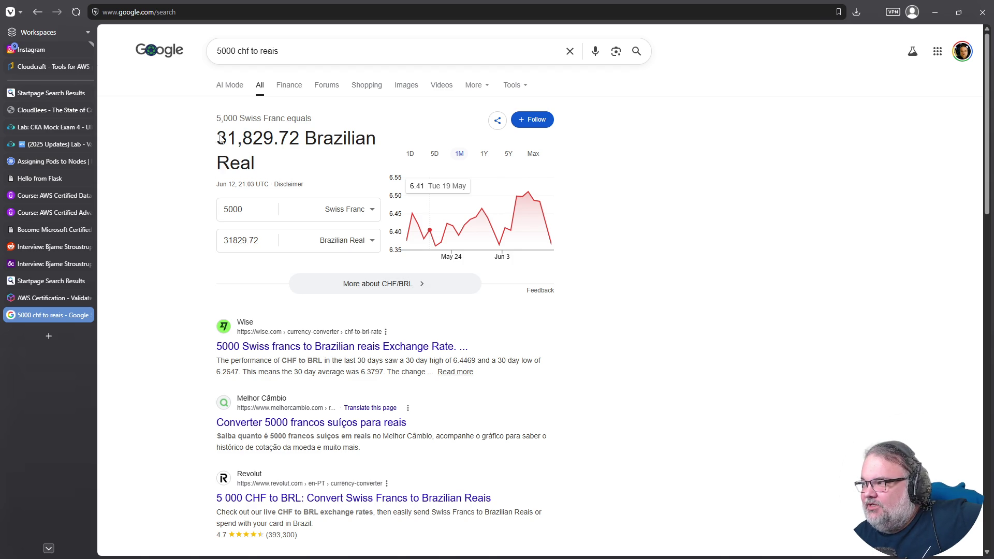
left_click_drag(222, 135, 275, 177)
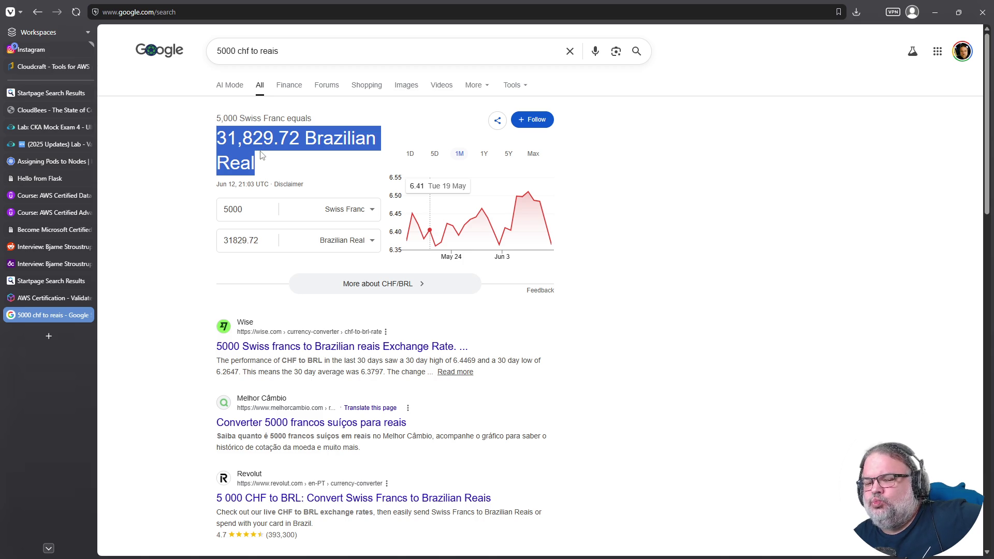
Change the amount to 8000 CHF, giving 50,927.56 Brazilian Real.
left_click_drag(221, 51, 214, 52)
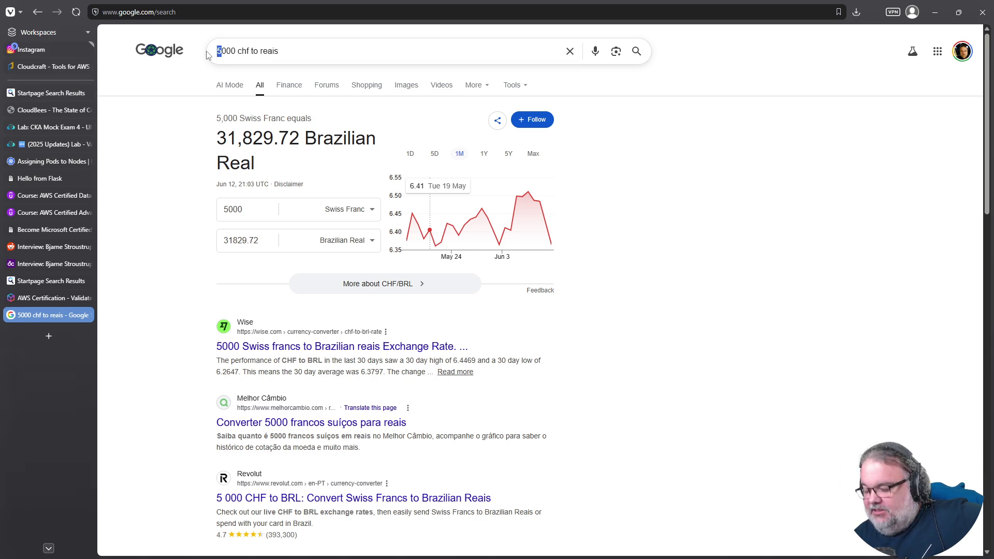
type("8")
key("Return")
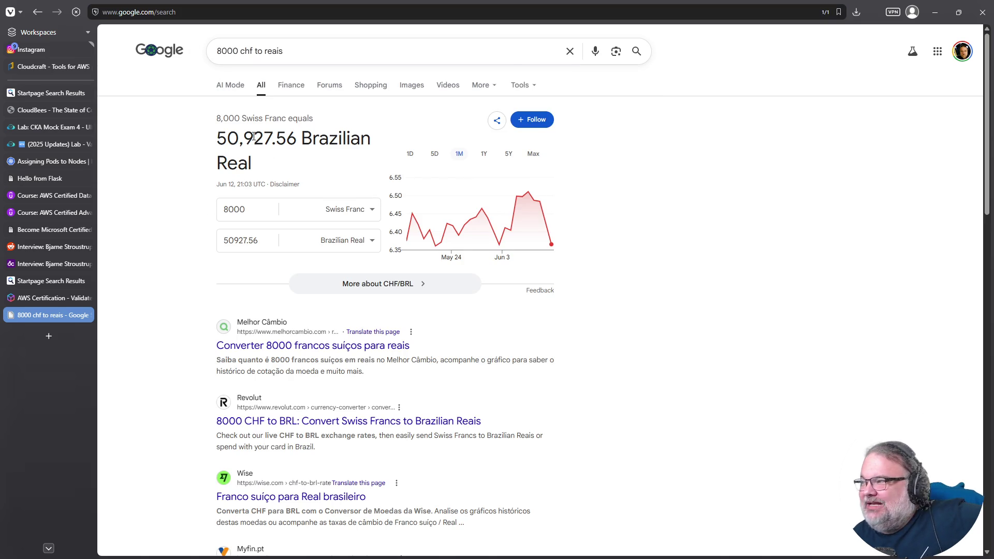
left_click_drag(219, 143, 265, 168)
left_click(740, 290)
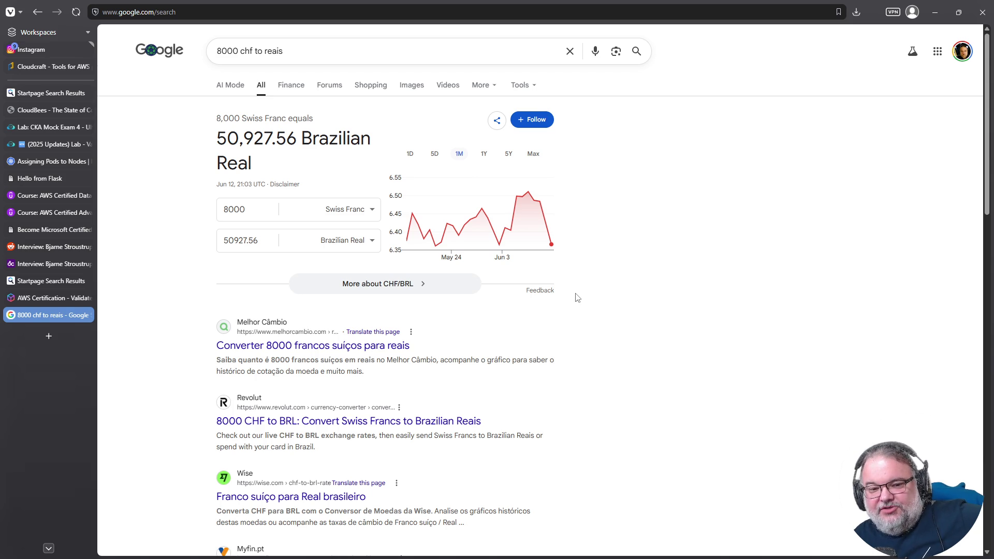
mouse_move(454, 264)
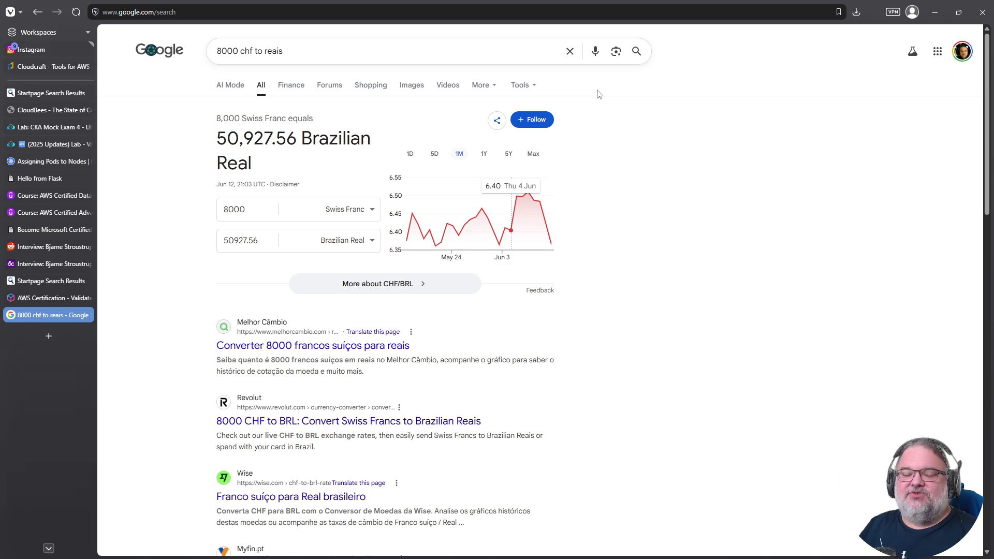
triple_click(474, 50)
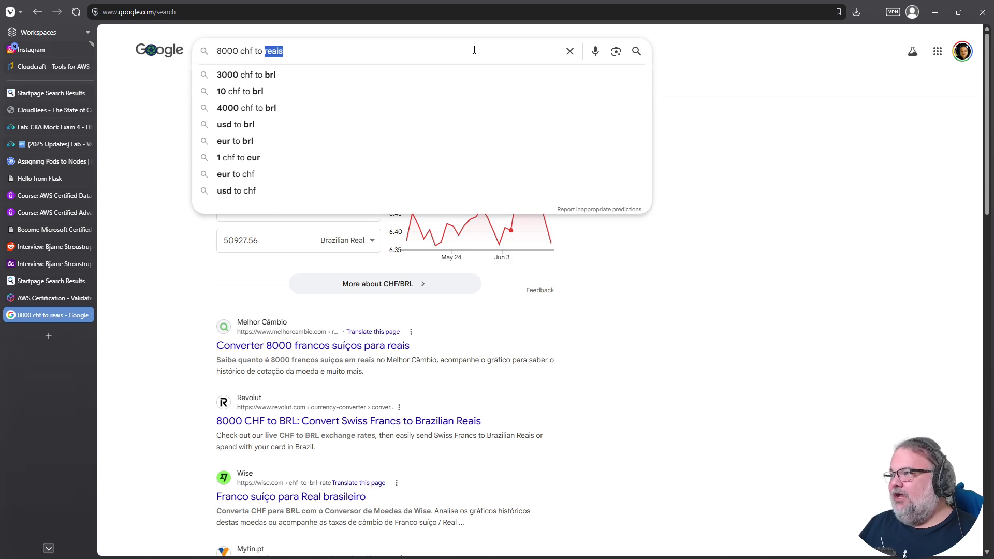
Search 'rhino carro blindado', visit vamosrhino.com, then close it to return to the lab.
type("rhino carro ")
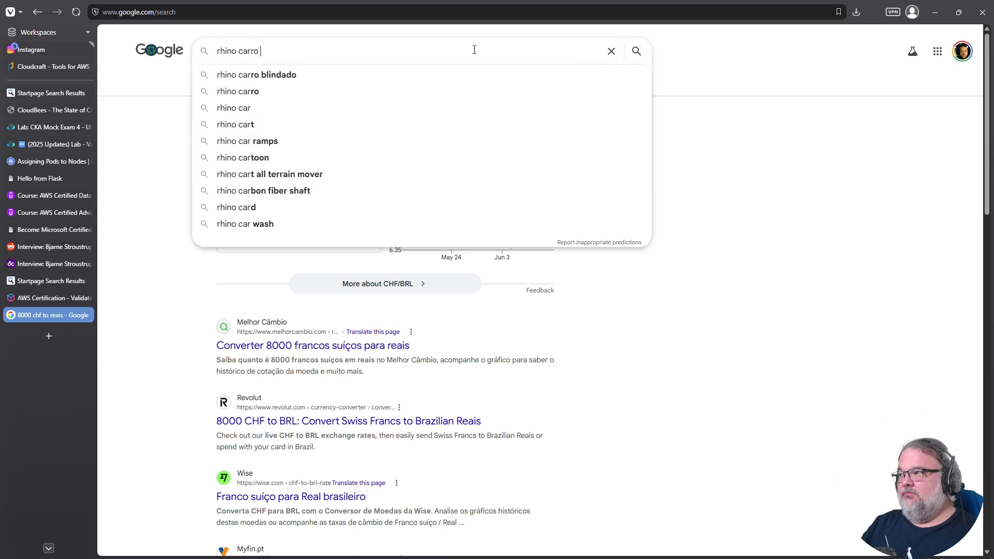
type("blindado")
key("Return")
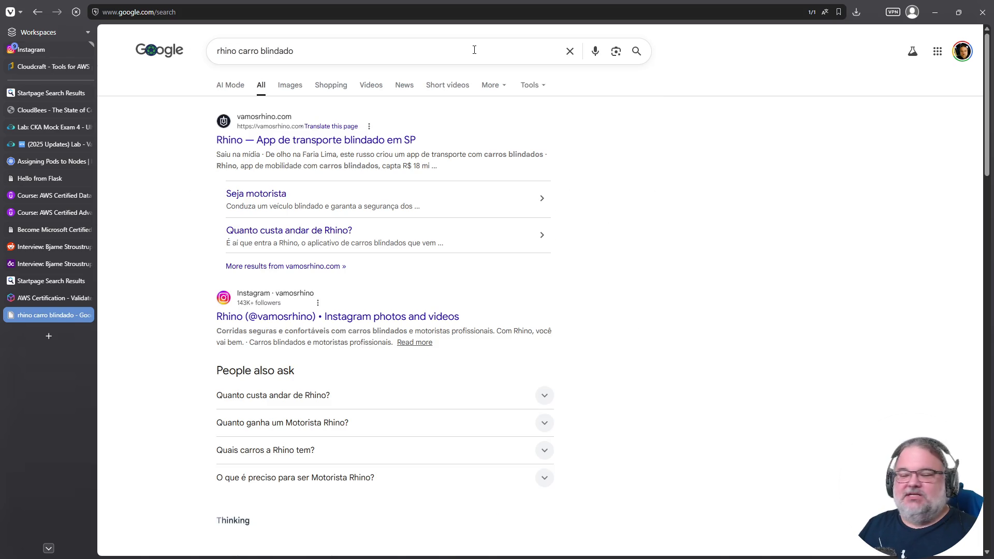
left_click(386, 141)
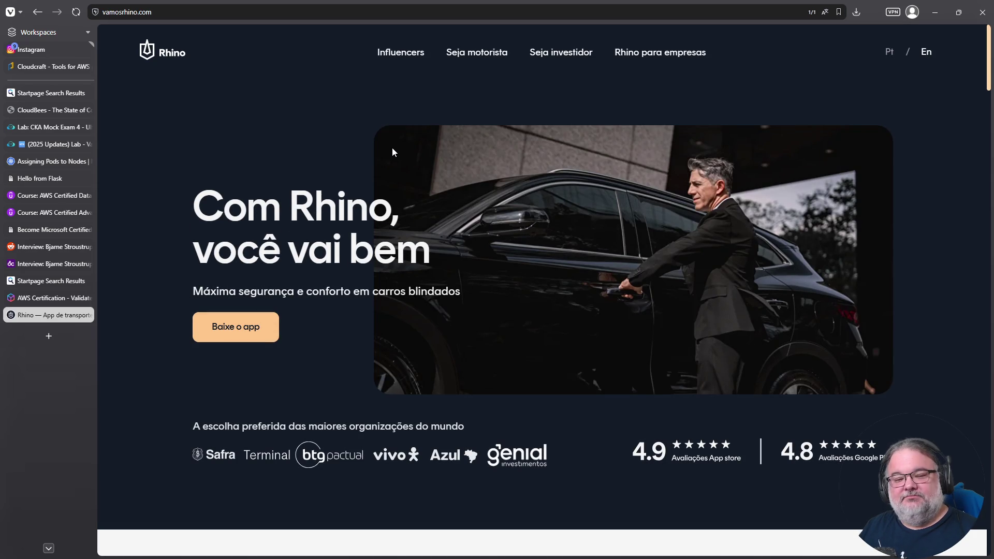
left_click(86, 315)
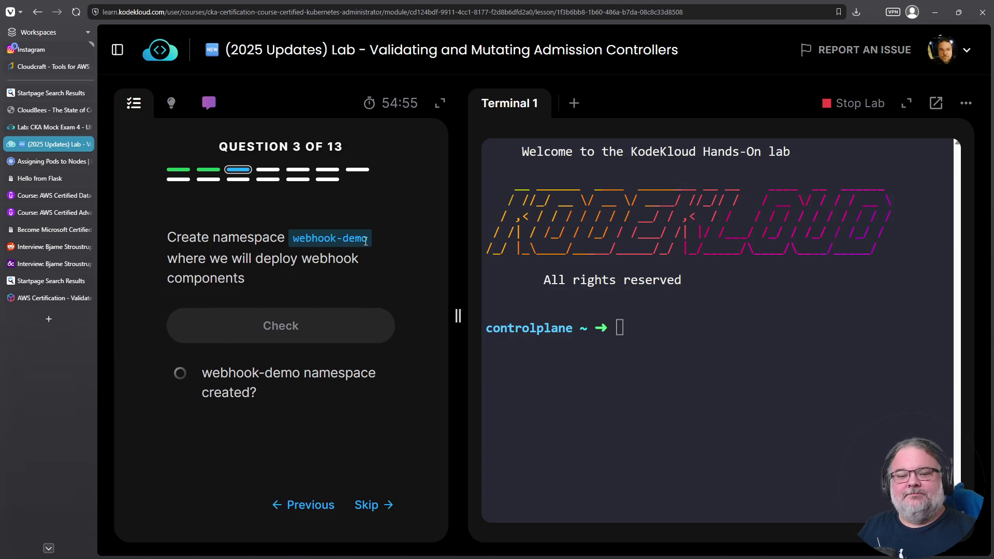
Copy the webhook-demo name from question 3 and paste it at the terminal prompt.
left_click(748, 359)
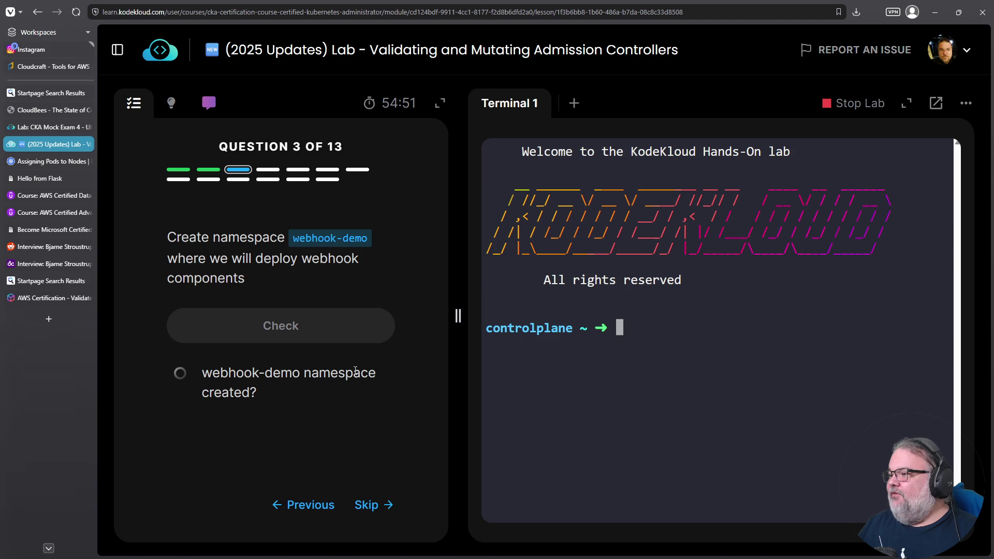
left_click_drag(298, 238, 364, 237)
triple_click(364, 237)
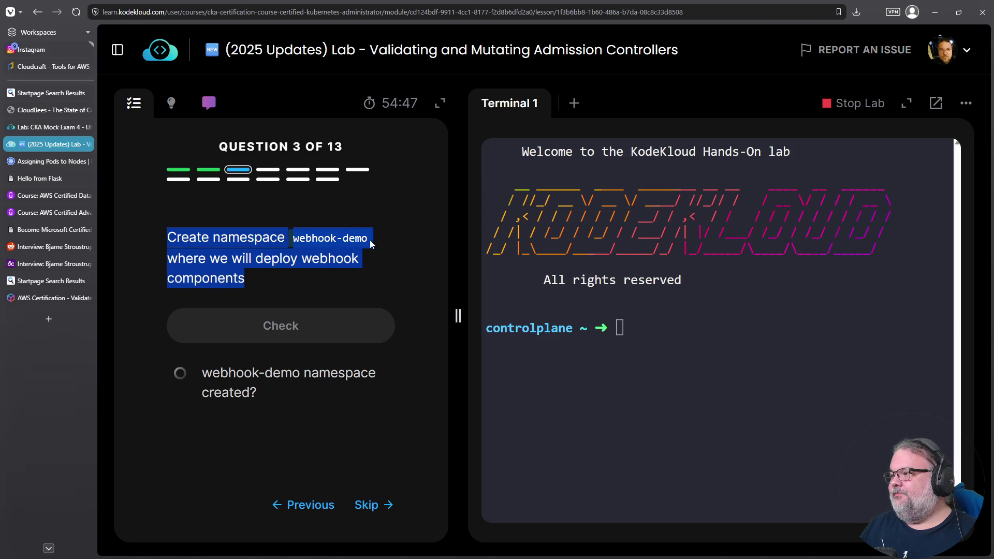
left_click(300, 243)
left_click_drag(296, 242, 367, 239)
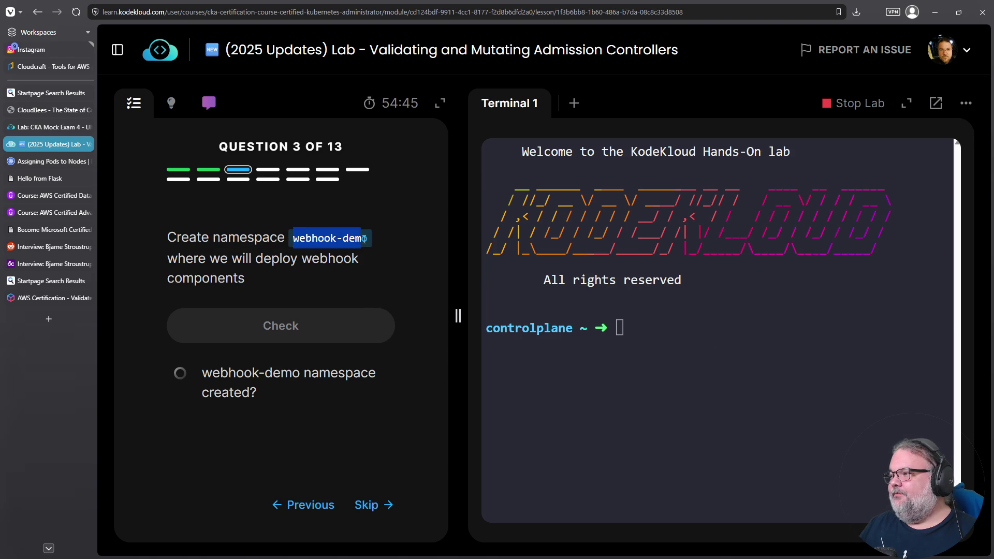
right_click(367, 240)
left_click(383, 251)
left_click(616, 312)
right_click(617, 312)
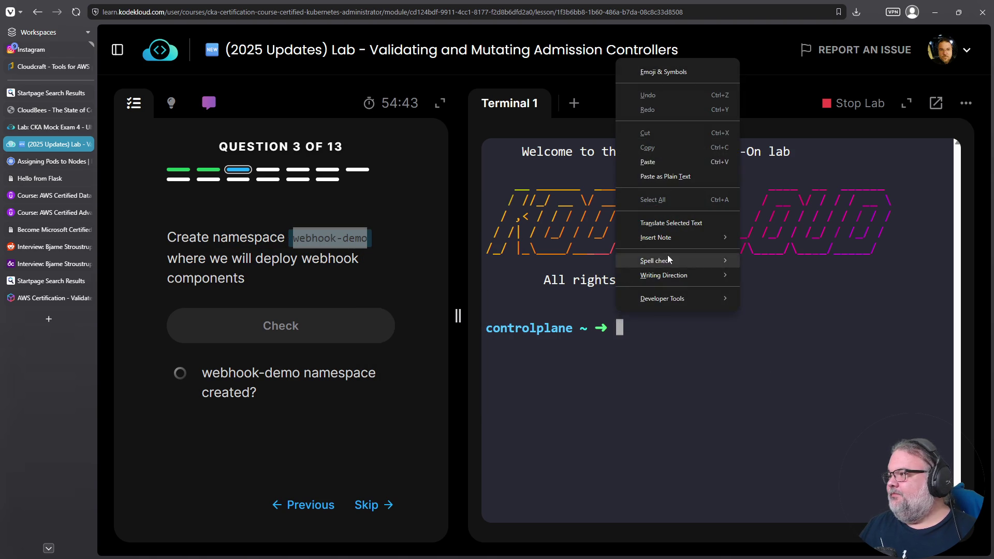
left_click(658, 166)
Run 'k create namespace webhook-demo', pass the check, and advance to question 4.
key("Home")
type("k cr")
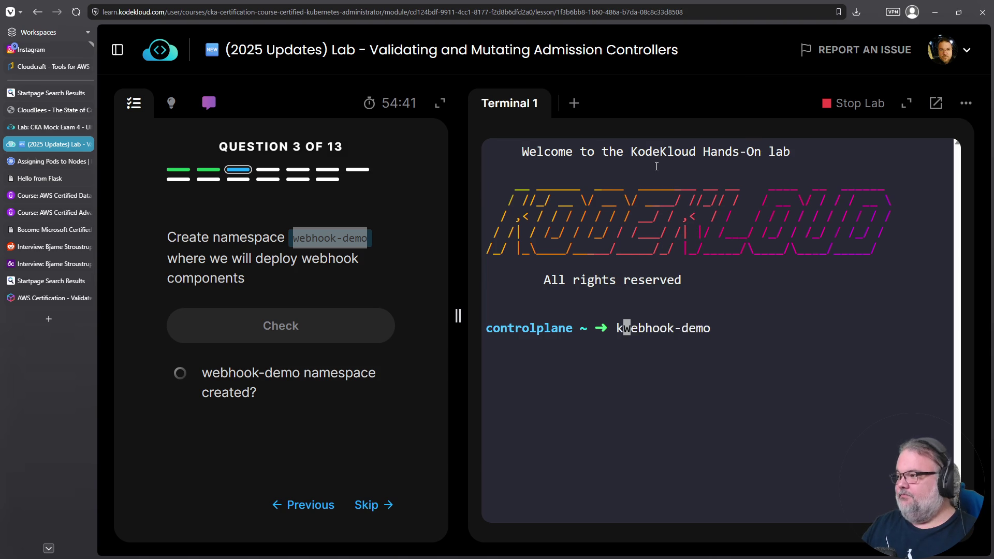
key("BackSpace")
type("eate n")
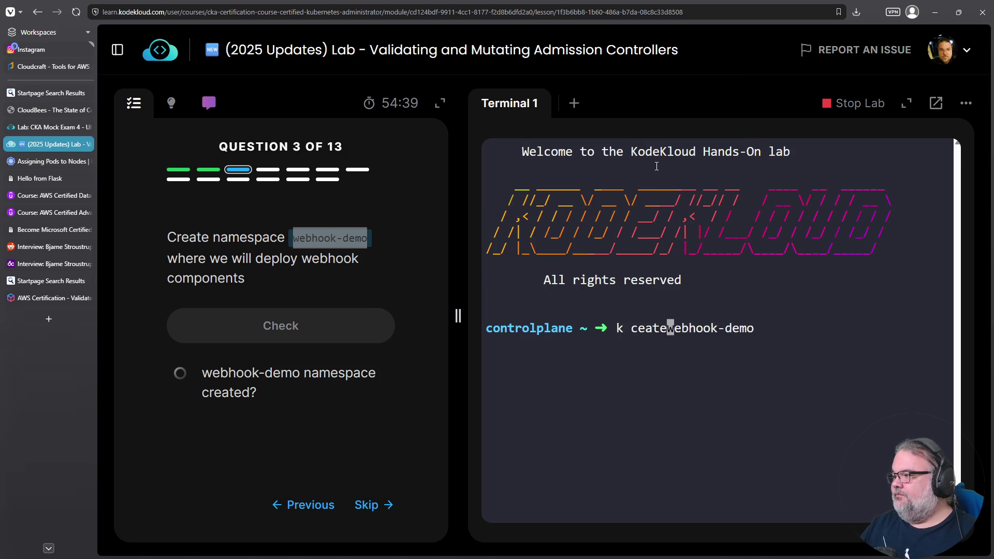
key("BackSpace")
key("BackSpace")
key("BackSpace")
key("BackSpace")
key("BackSpace")
type("reate namespace")
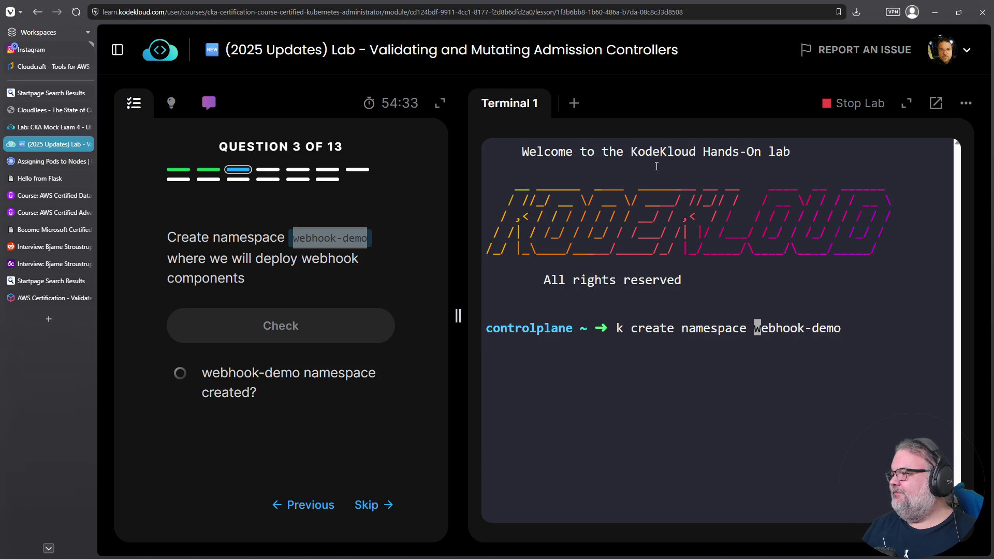
key("Return")
left_click(277, 325)
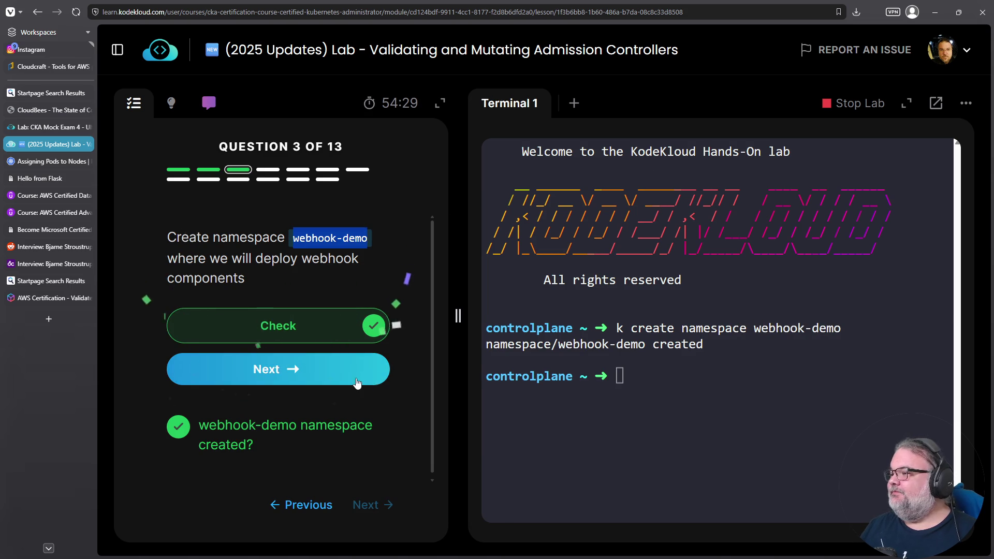
left_click(339, 369)
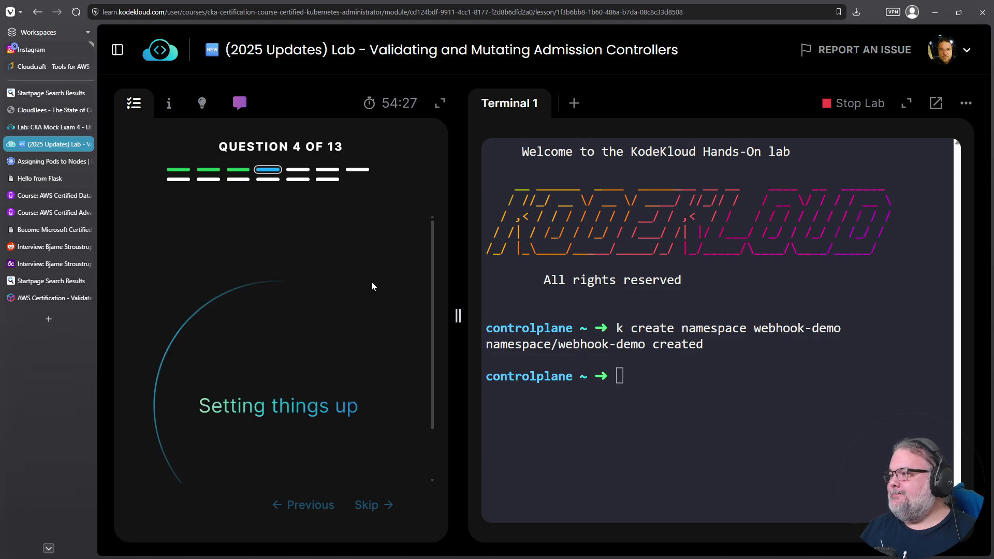
Run ls in the terminal to list the lab files.
scroll(347, 290, "down", 1)
scroll(343, 278, "up", 1)
left_click(682, 381)
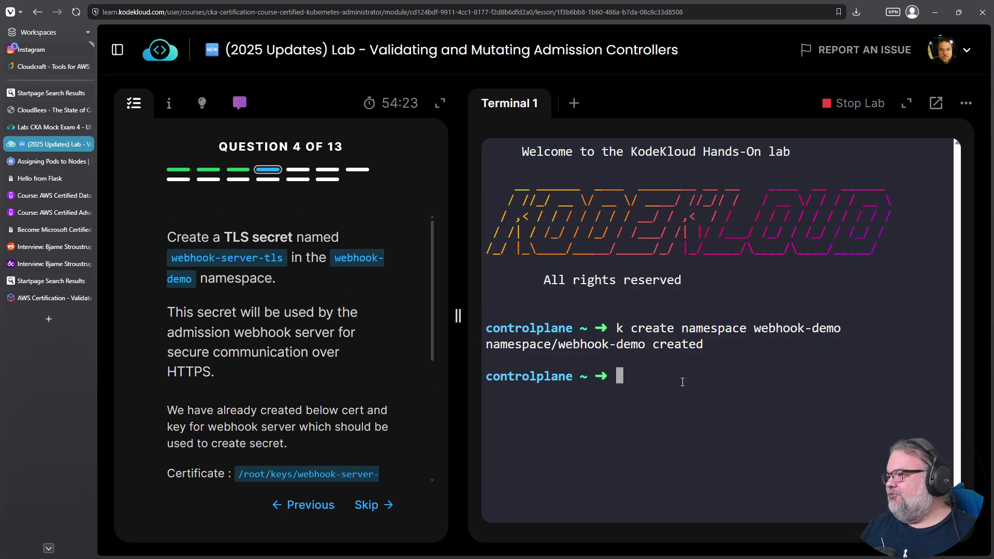
type("ls")
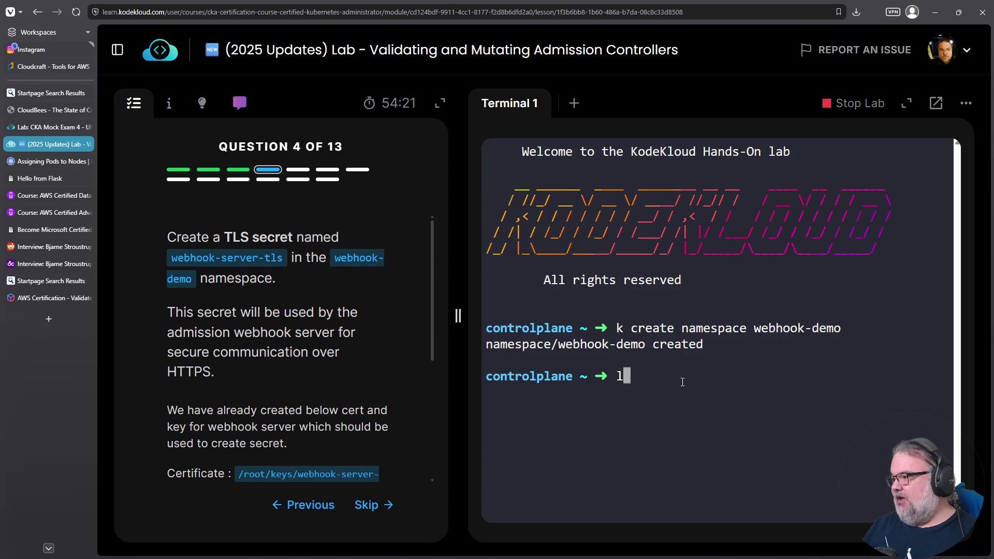
key("Return")
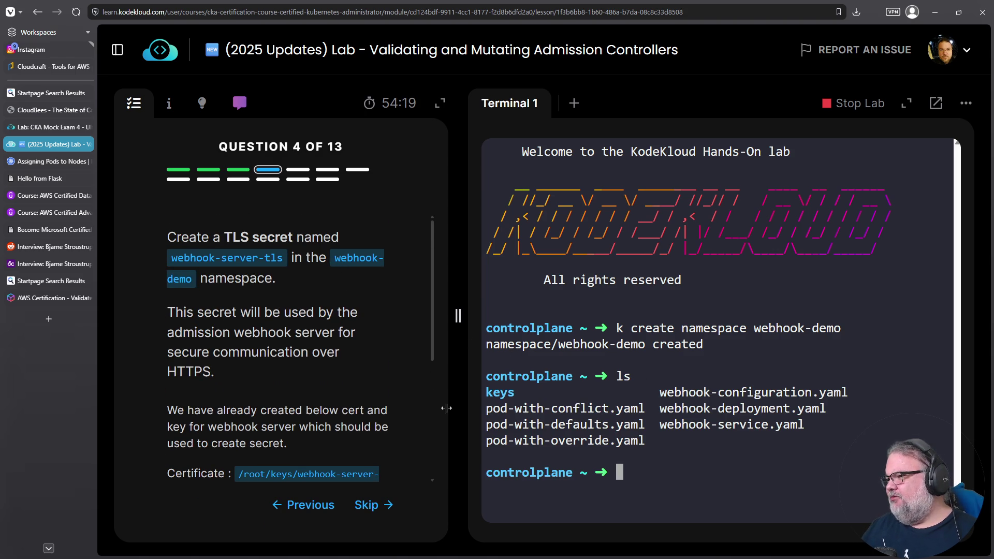
Paste question 4's webhook-server-tls certificate path at the terminal prompt.
scroll(402, 391, "down", 2)
mouse_move(238, 371)
left_mouse_down()
mouse_move(362, 373)
mouse_move(242, 394)
left_mouse_up()
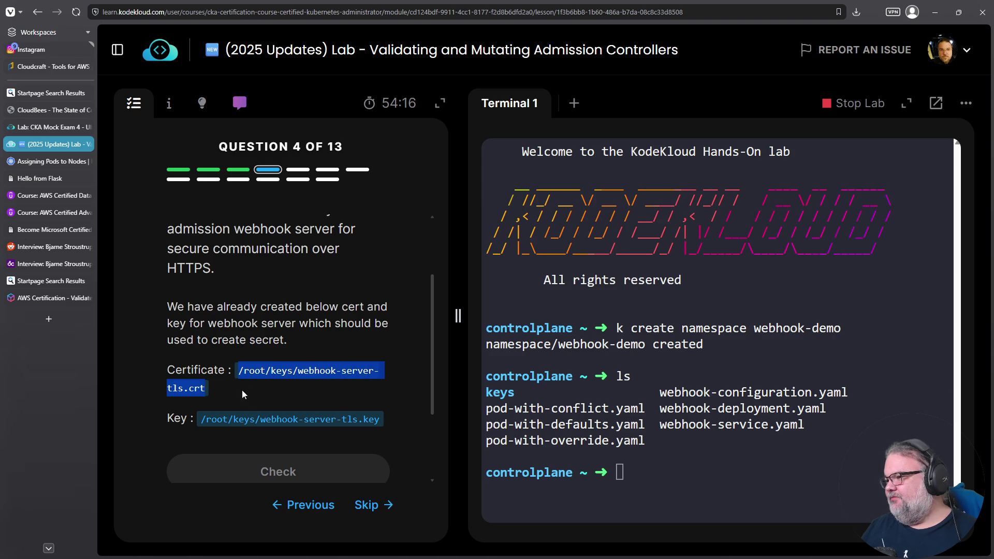
right_click(200, 389)
left_click(217, 225)
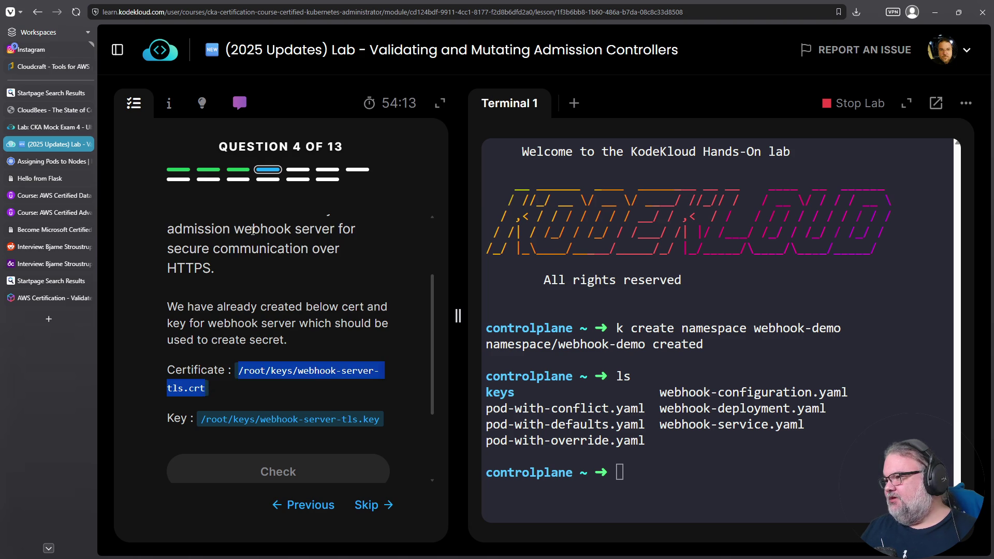
right_click(626, 123)
left_click(664, 227)
key("ctrl+v")
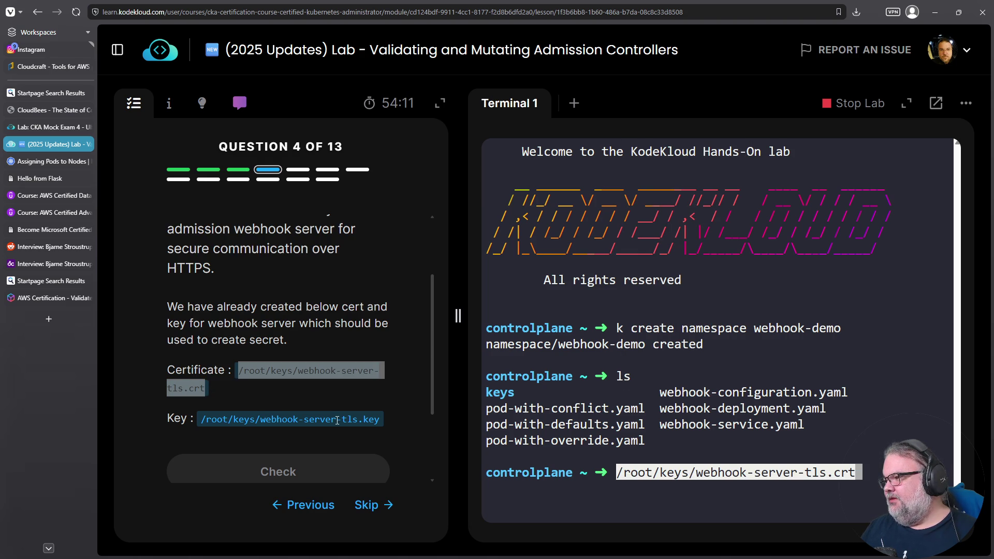
Paste the key file path after the certificate path at the prompt.
left_click_drag(202, 419, 388, 423)
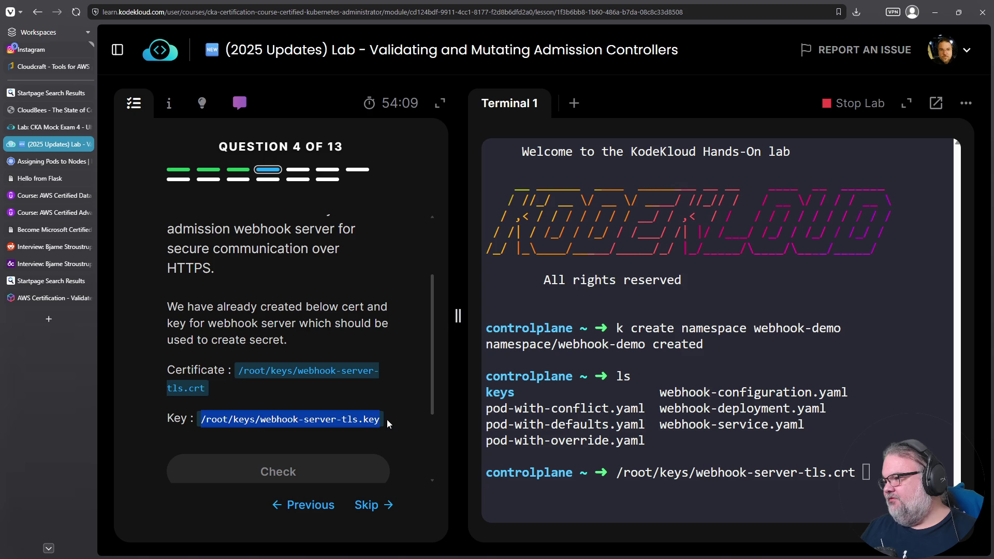
right_click(369, 424)
left_click(392, 255)
scroll(325, 328, "down", 1)
scroll(325, 330, "up", 3)
scroll(325, 332, "up", 1)
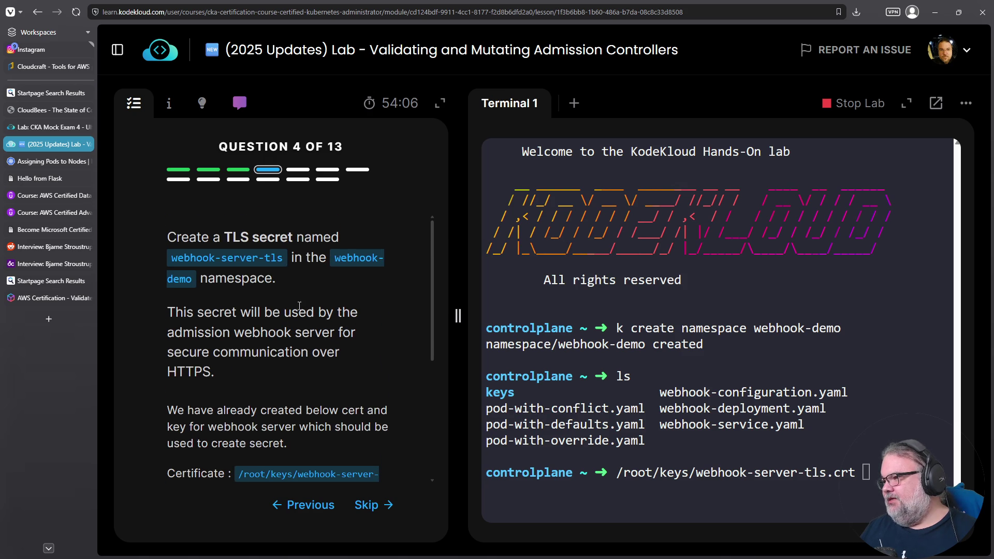
right_click(775, 448)
left_click(813, 298)
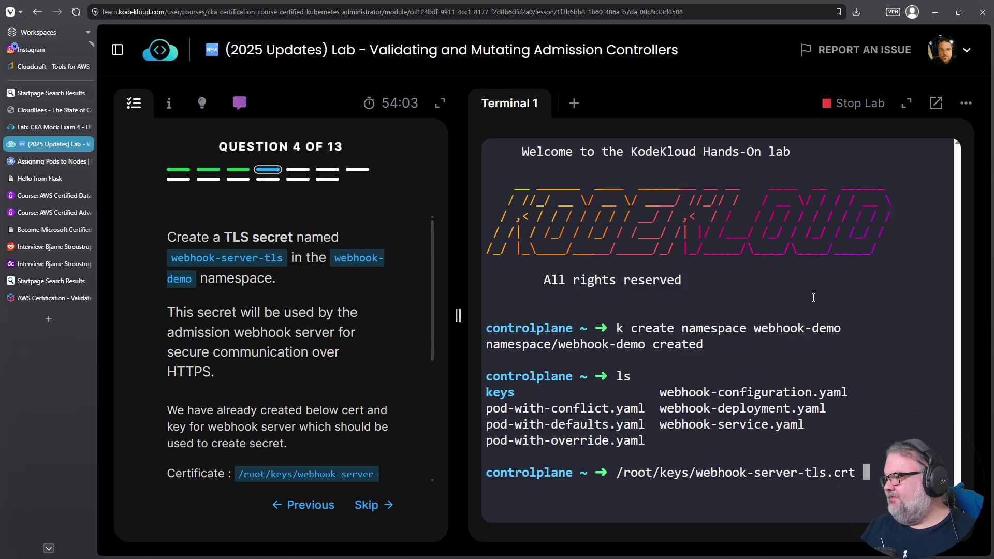
key("ctrl+a")
Turn a create secret command into a TLS secret named webhook-server-tls.
type("k create se")
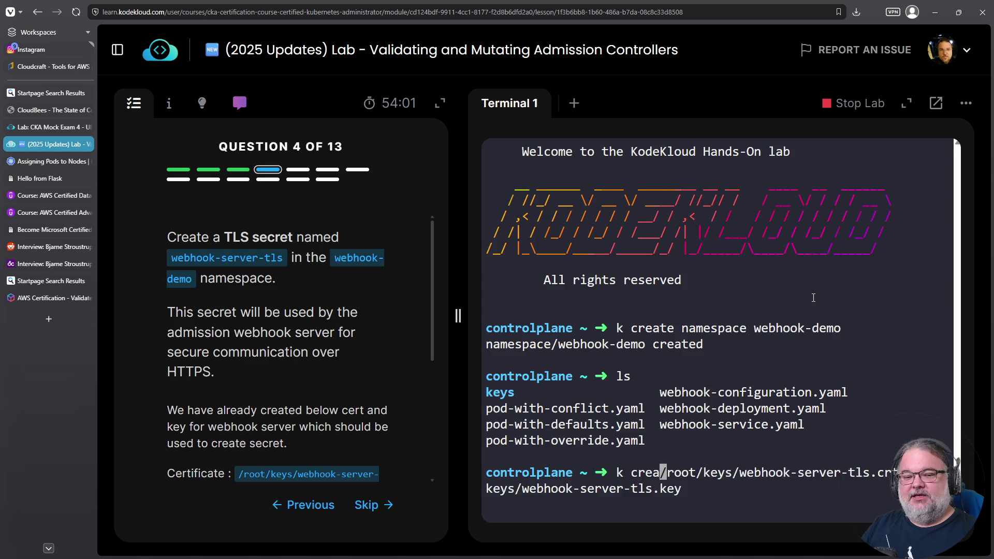
type("cret generic")
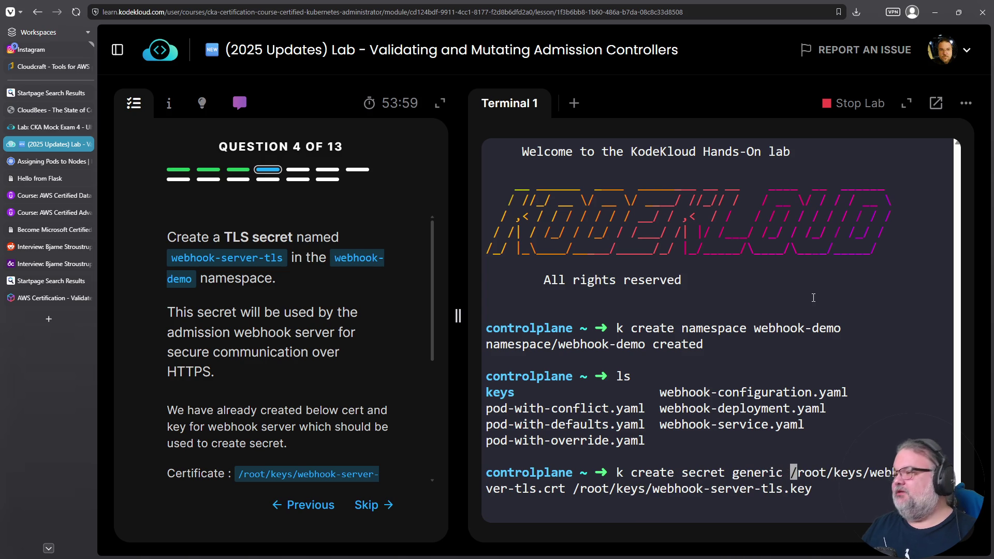
left_click_drag(288, 257, 173, 254)
right_click(180, 254)
left_click(200, 265)
right_click(709, 329)
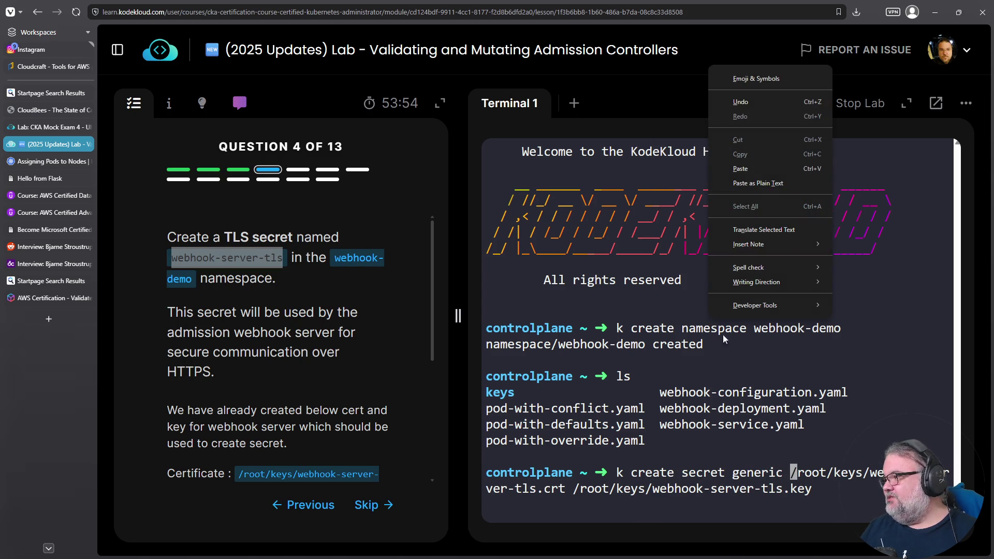
left_click(747, 183)
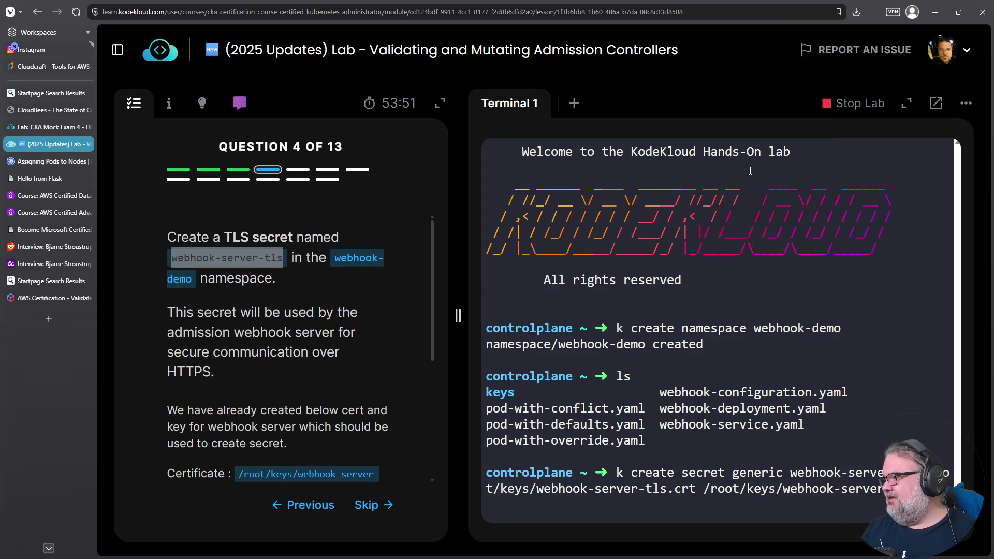
key("ctrl+Left")
key("ctrl+Left")
key("ctrl+Left")
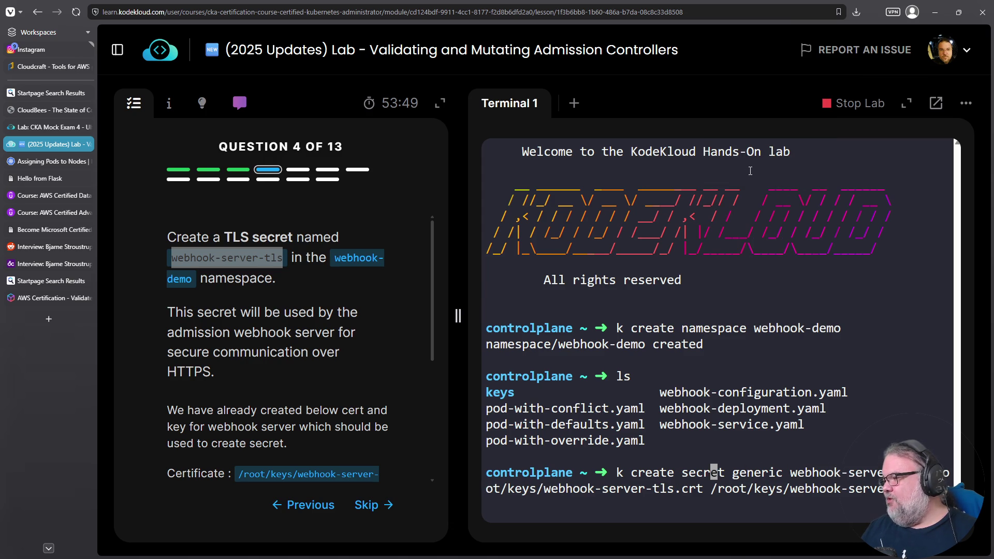
type("tls")
key("Delete")
key("Delete")
key("Delete")
key("Delete")
key("Right")
key("Right")
key("Right")
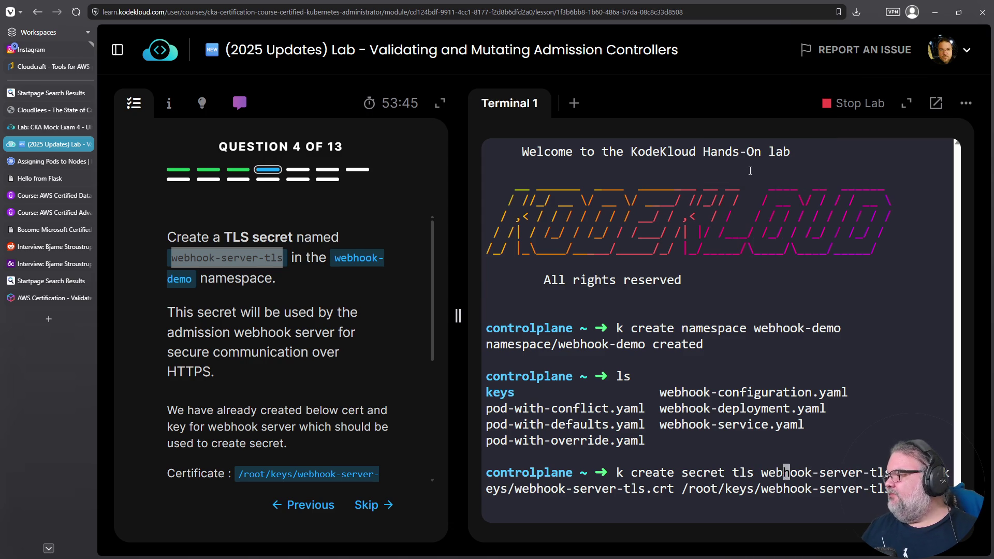
Add --cert and --key before the certificate and key file paths and run the command.
type("--cert")
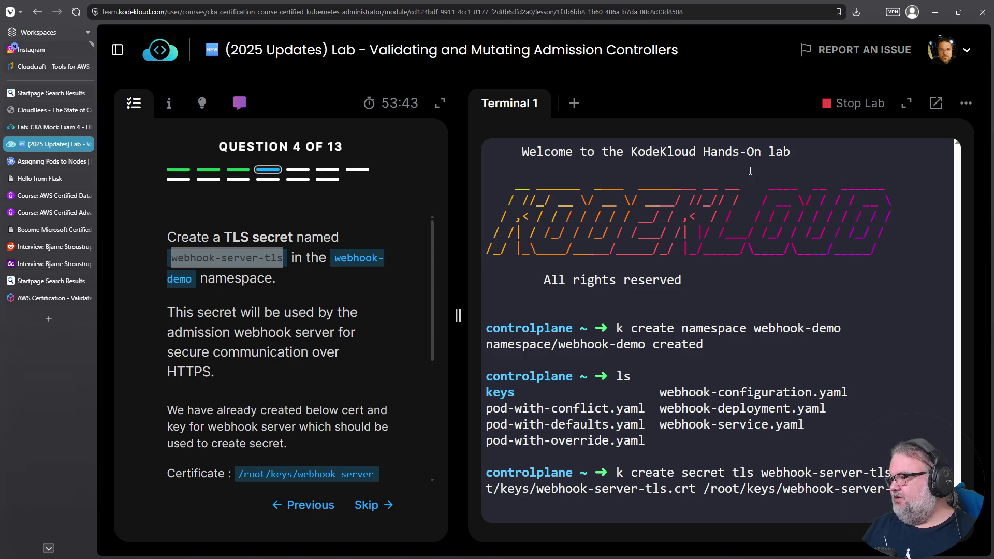
key("ctrl+Left")
key("ctrl+Left")
key("ctrl+Left")
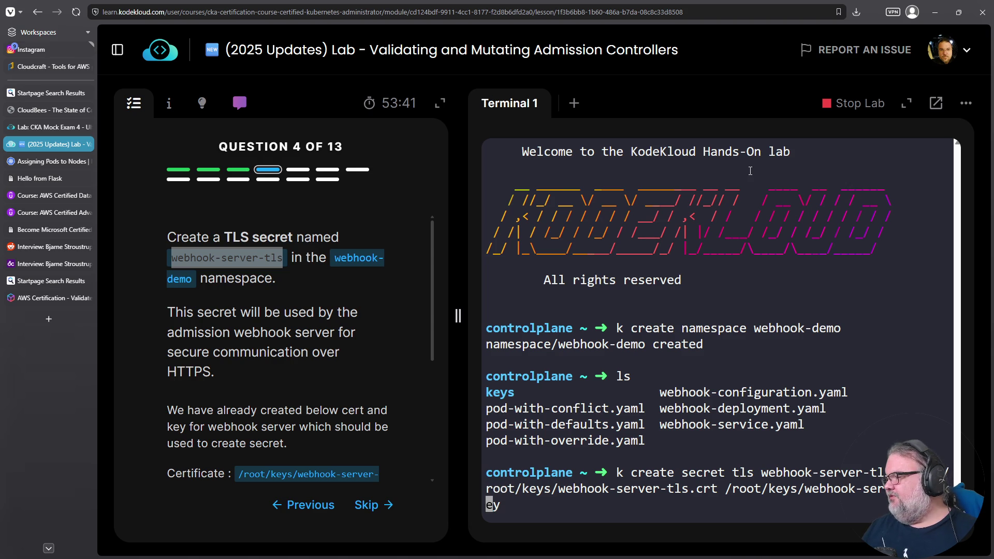
key("ctrl+Left")
key("ctrl+Left")
key("ctrl+Left")
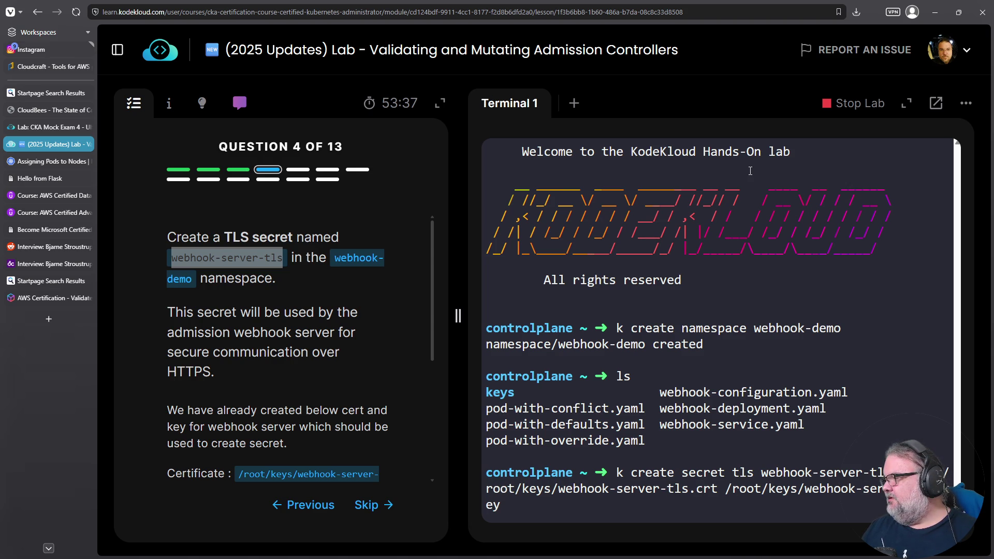
type("/")
key("ctrl+Right")
key("ctrl+Right")
key("ctrl+Right")
key("ctrl+Left")
key("Left")
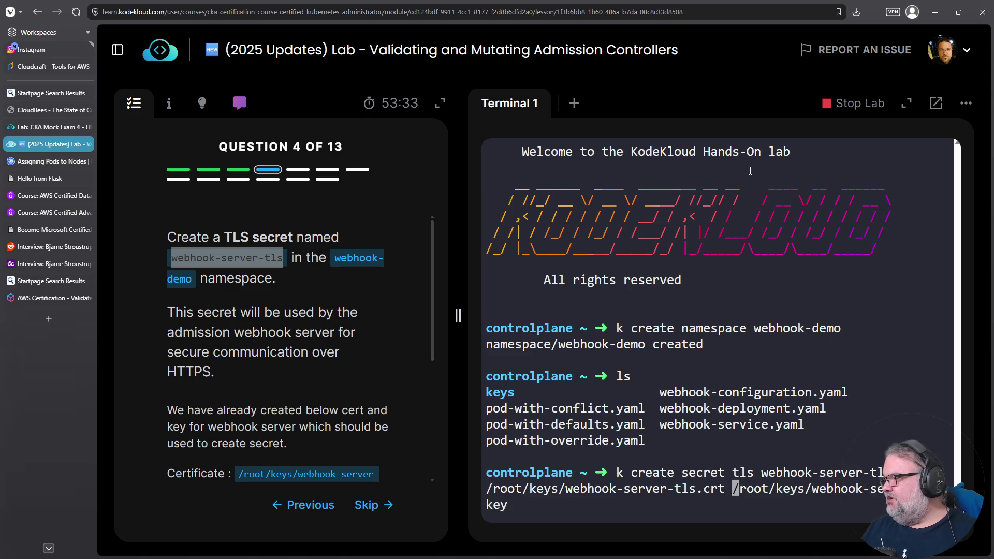
type("--key")
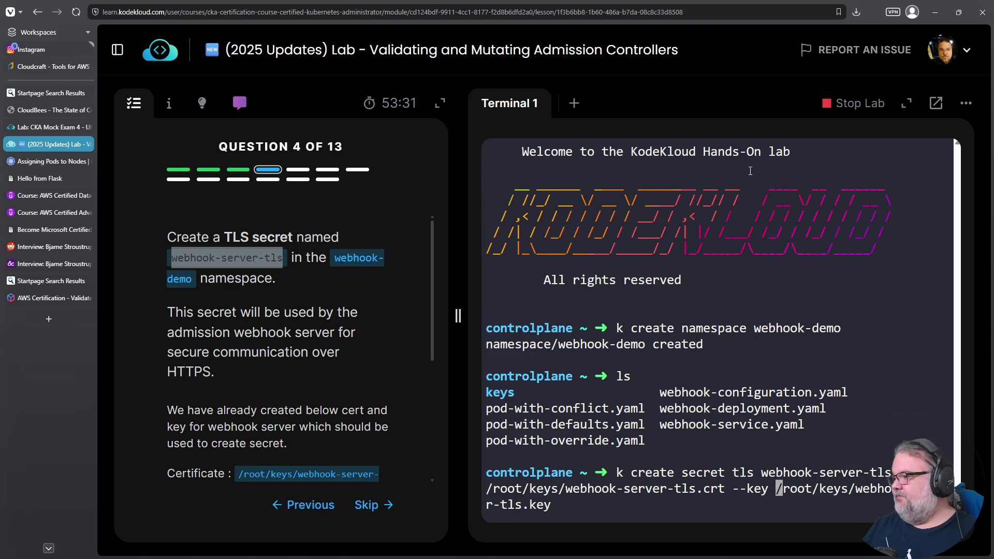
key("Return")
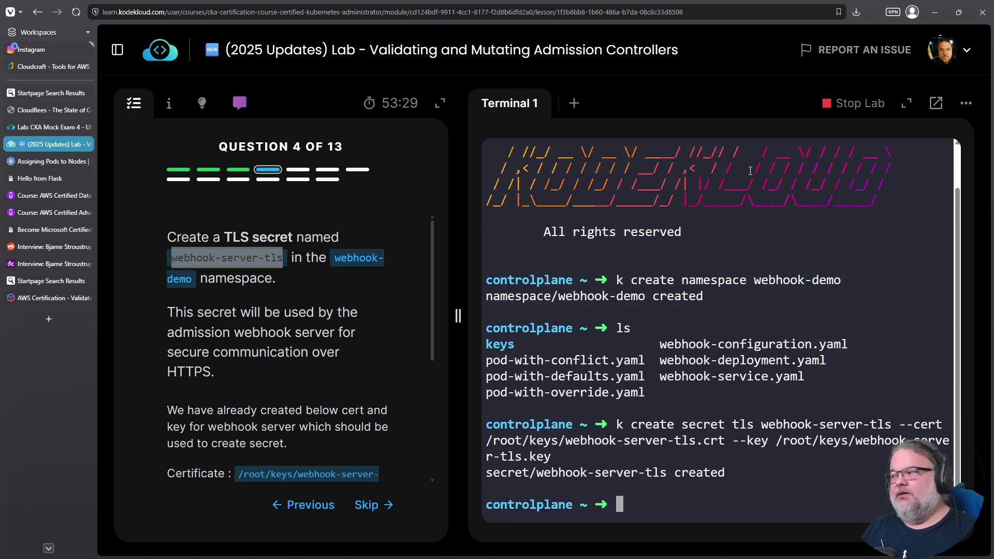
Check the secret task, then copy the namespace name webhook-demo from the question.
scroll(283, 313, "down", 5)
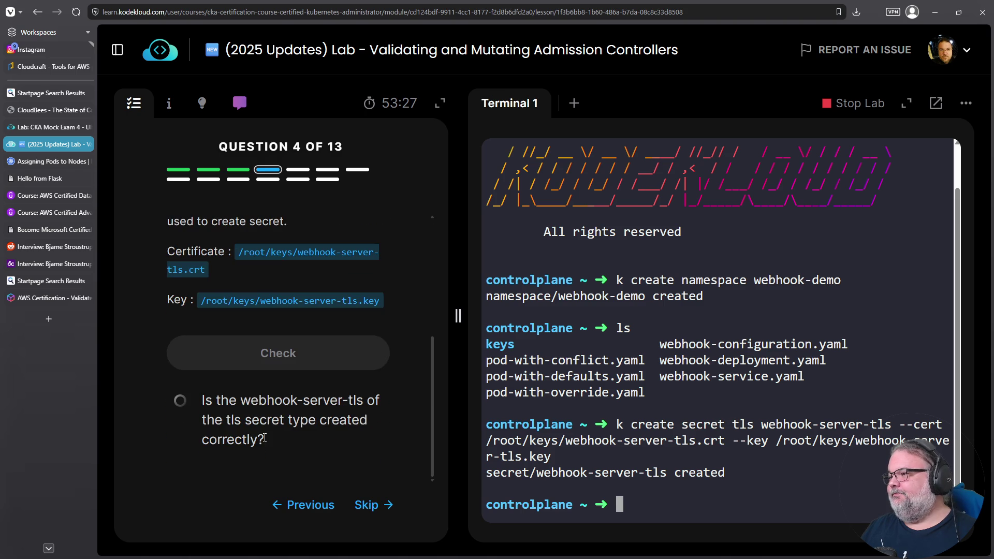
left_click(269, 356)
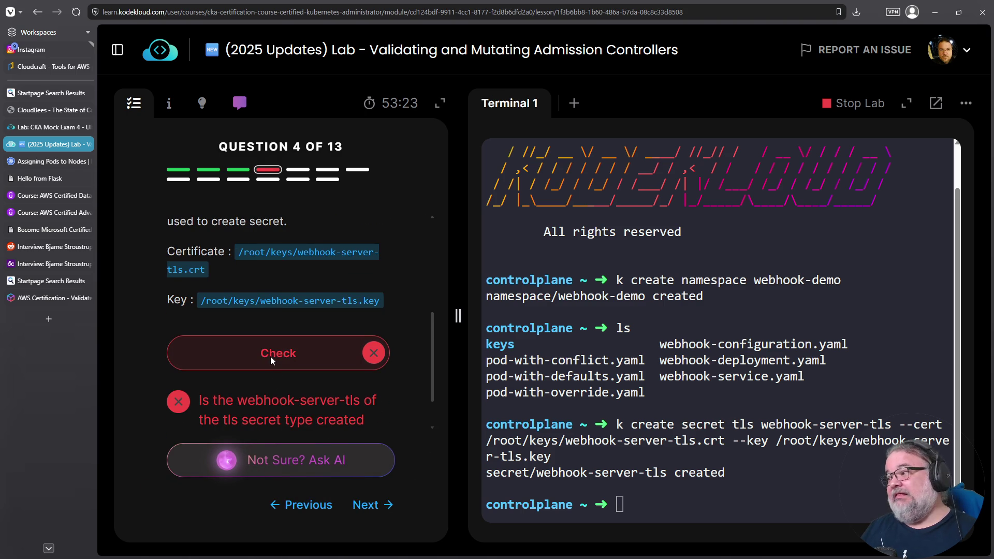
scroll(270, 356, "up", 5)
left_click_drag(339, 265, 192, 283)
right_click(191, 290)
left_click(191, 295)
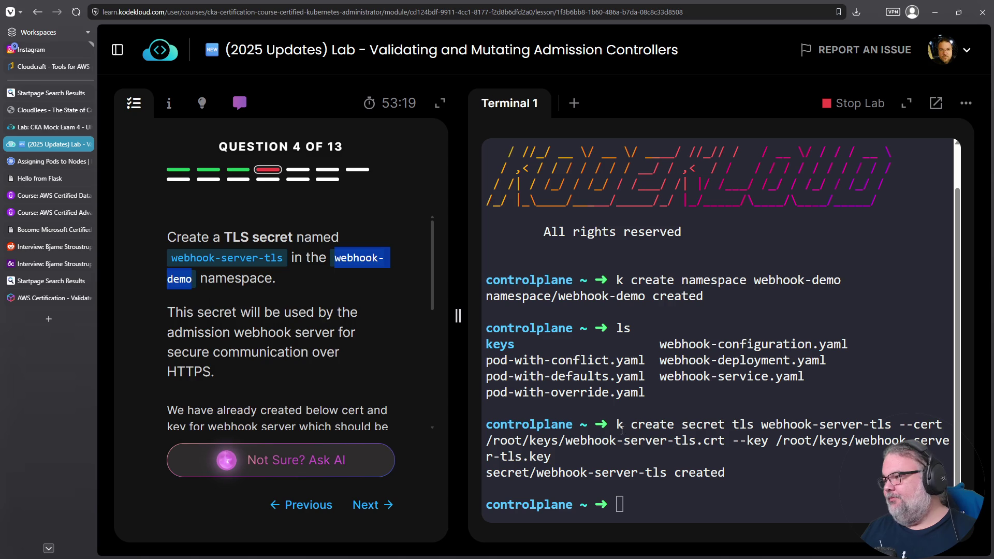
Rerun the TLS secret creation with -n webhook-demo as the target namespace.
left_click(623, 429)
key("Up")
key("Home")
key("Right")
key("Right")
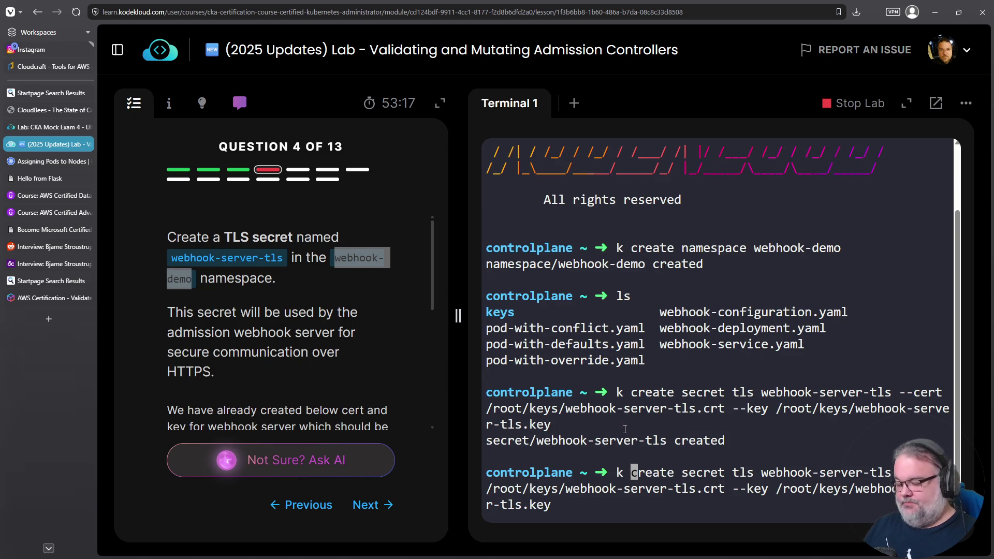
type("-n")
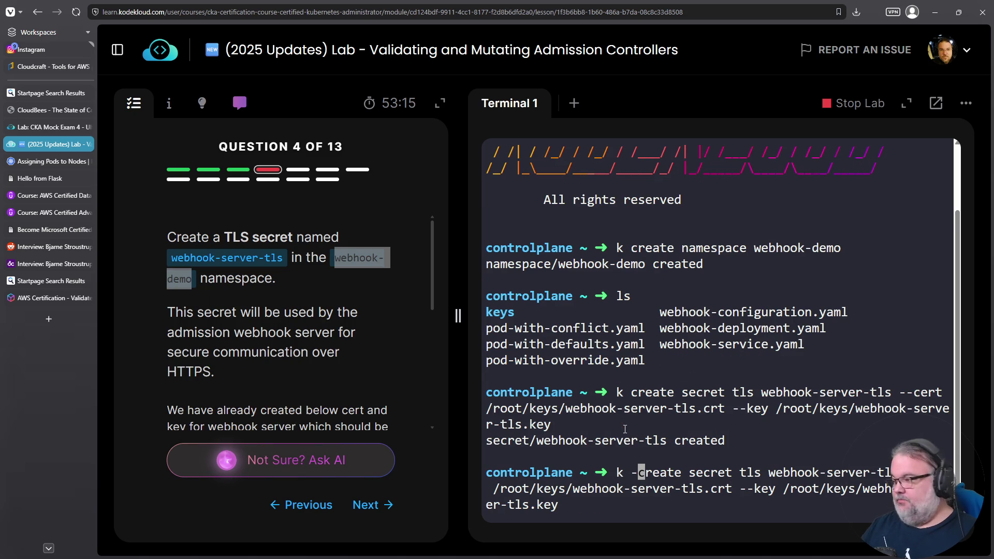
right_click(709, 182)
left_click(790, 301)
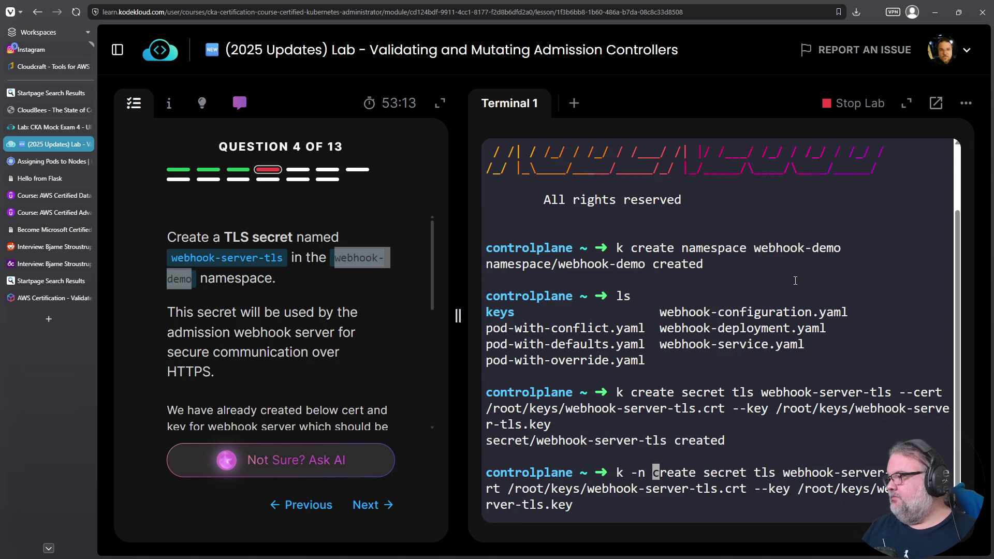
type("webhook-demo")
key("Return")
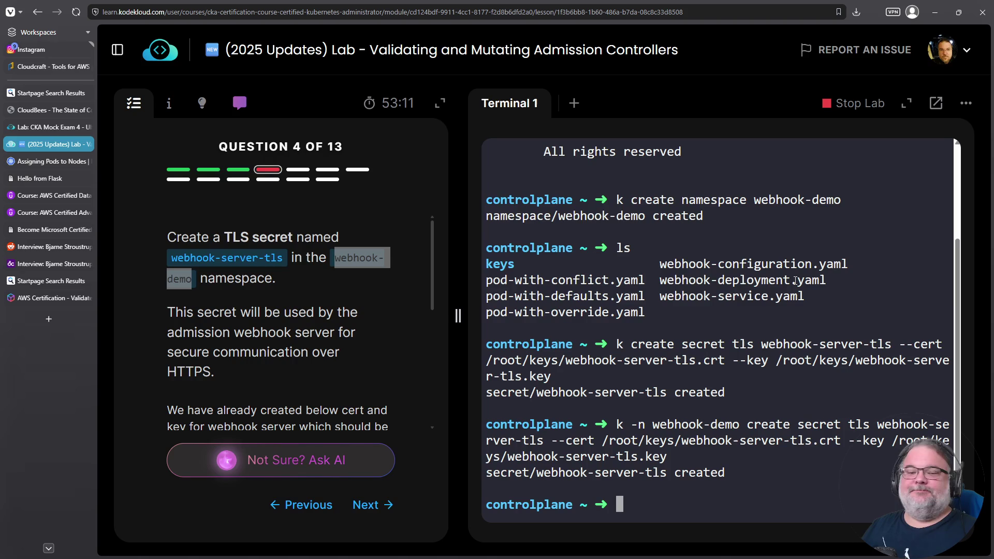
Recheck question 4 and advance to question 5.
scroll(344, 328, "down", 5)
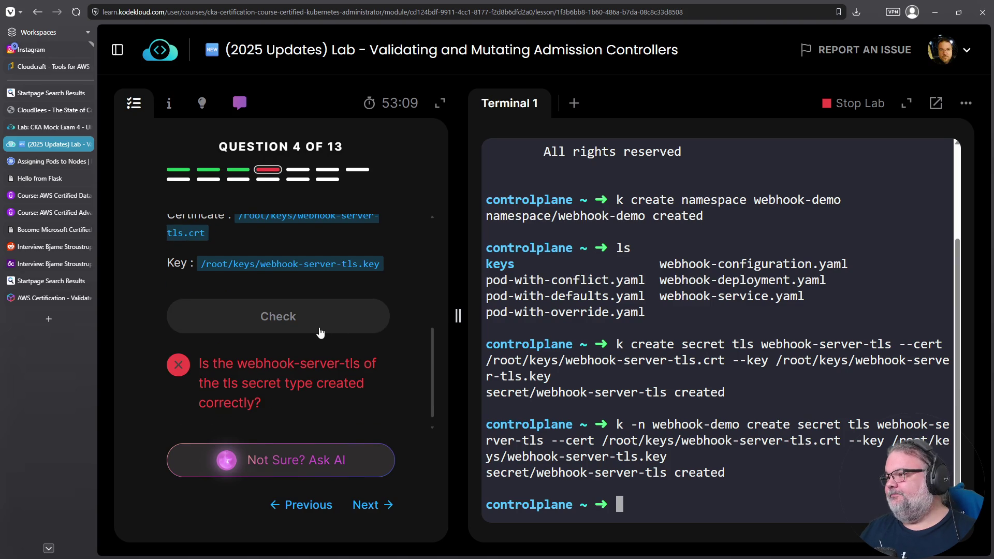
left_click(317, 327)
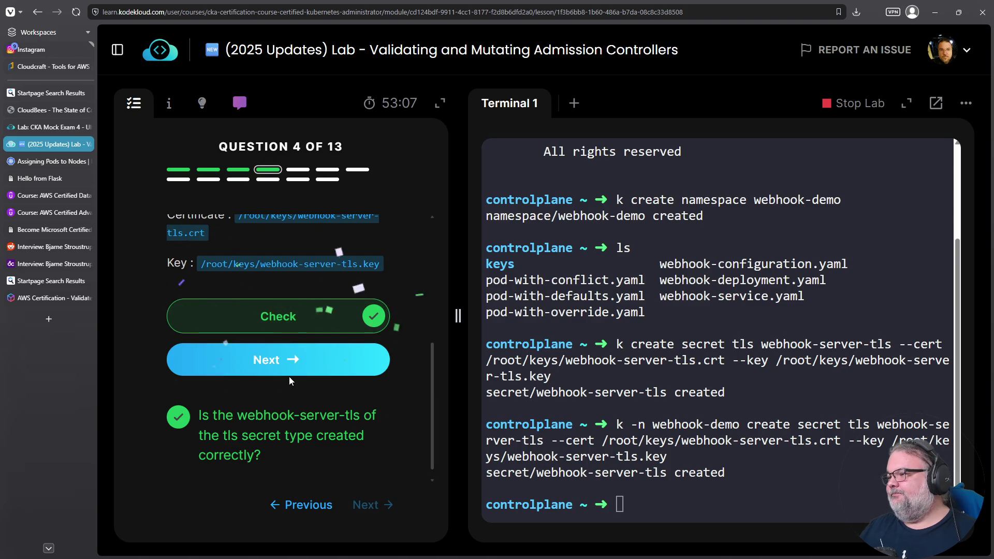
left_click(292, 377)
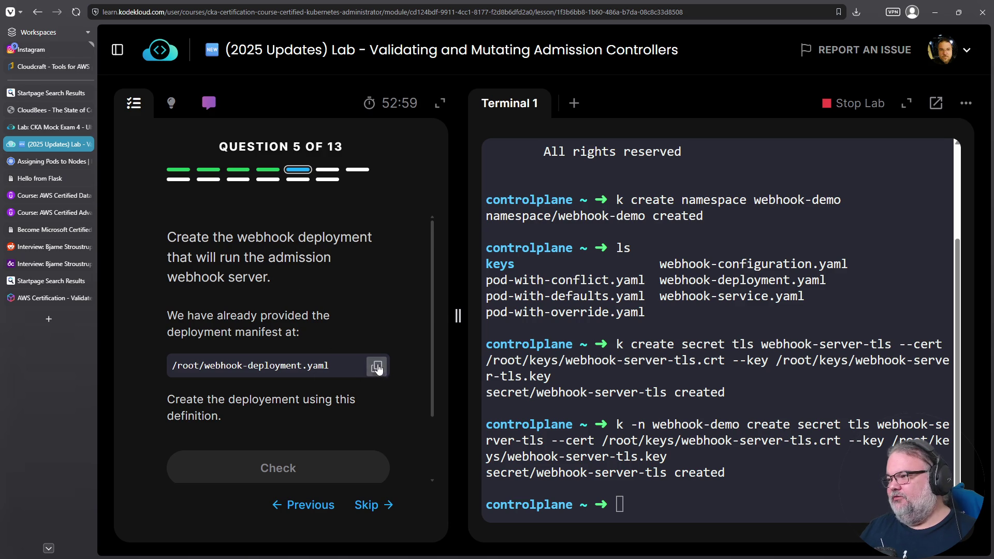
Display the contents of /root/webhook-deployment.yaml with cat.
scroll(224, 350, "down", 2)
right_click(818, 327)
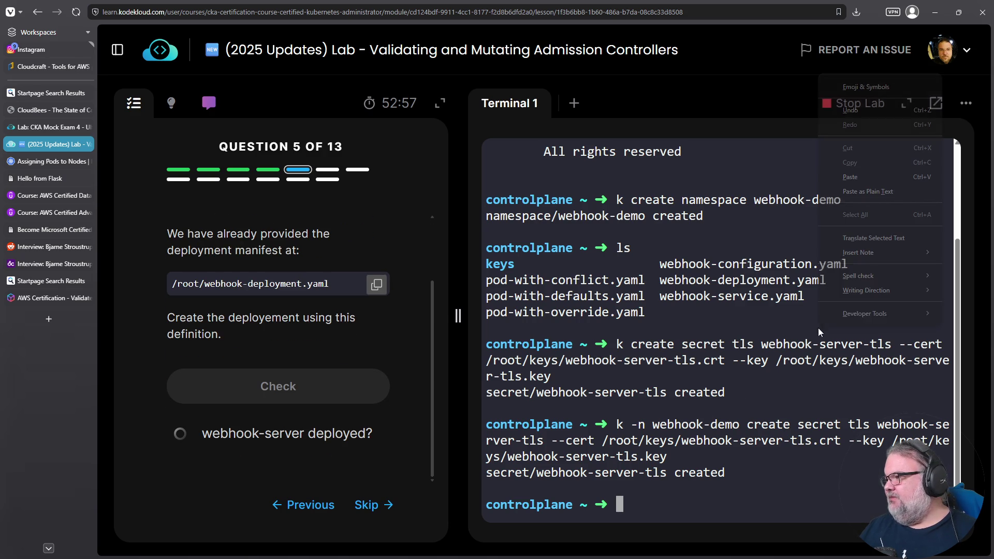
left_click(858, 175)
key("Home")
type("cat")
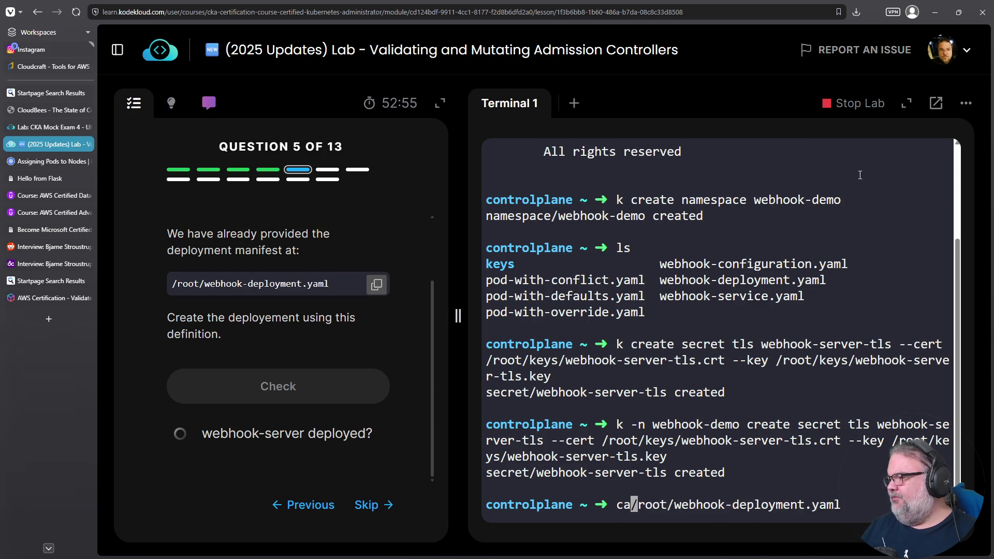
key("Return")
triple_click(630, 296)
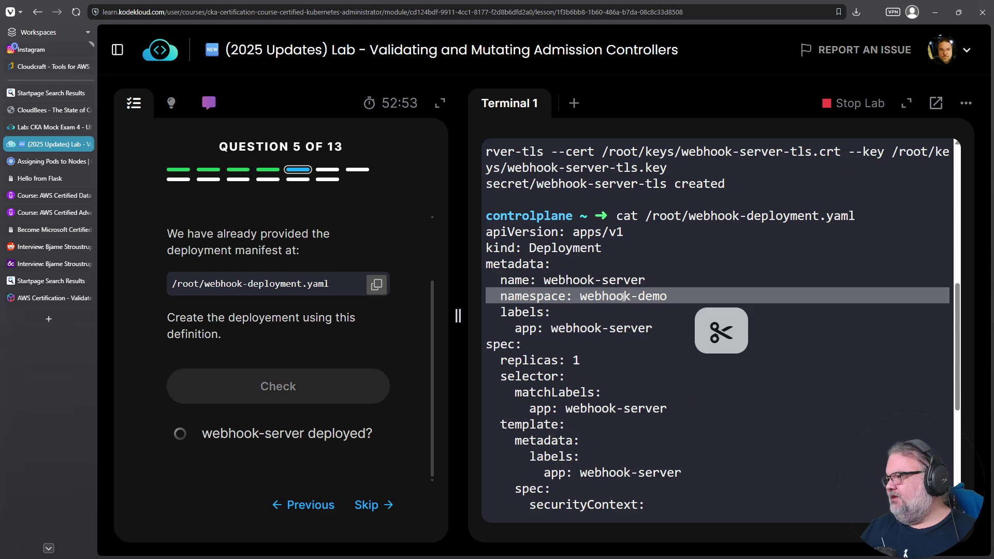
Create the deployment with 'k create -f' on the manifest, pass the check, and go to question 6.
key("Up")
key("Home")
key("Delete")
key("Delete")
key("Delete")
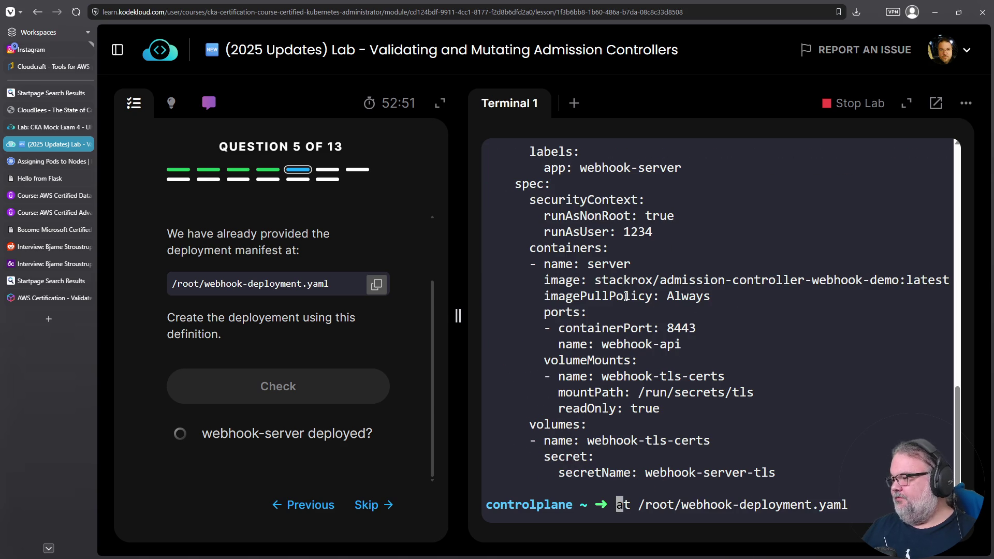
type("k create -f")
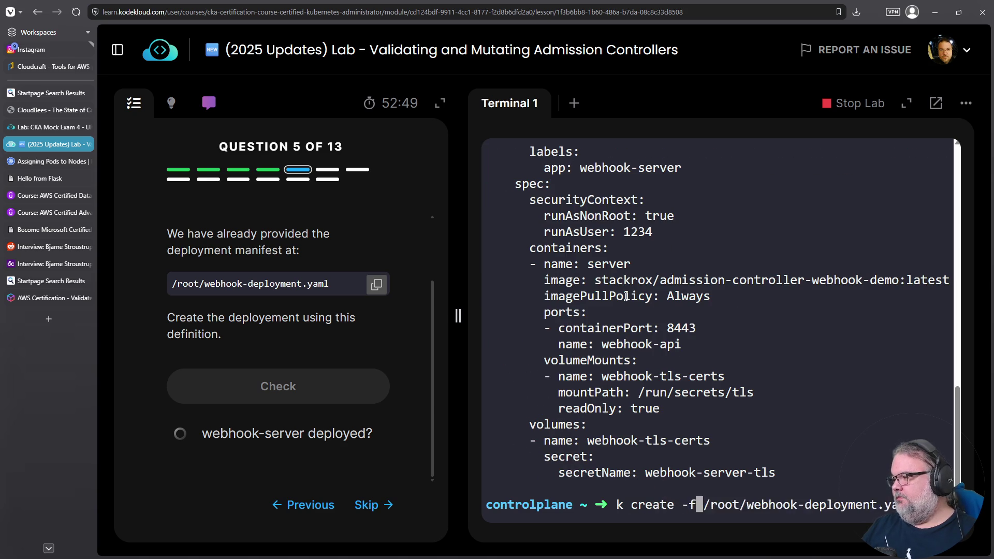
key("Return")
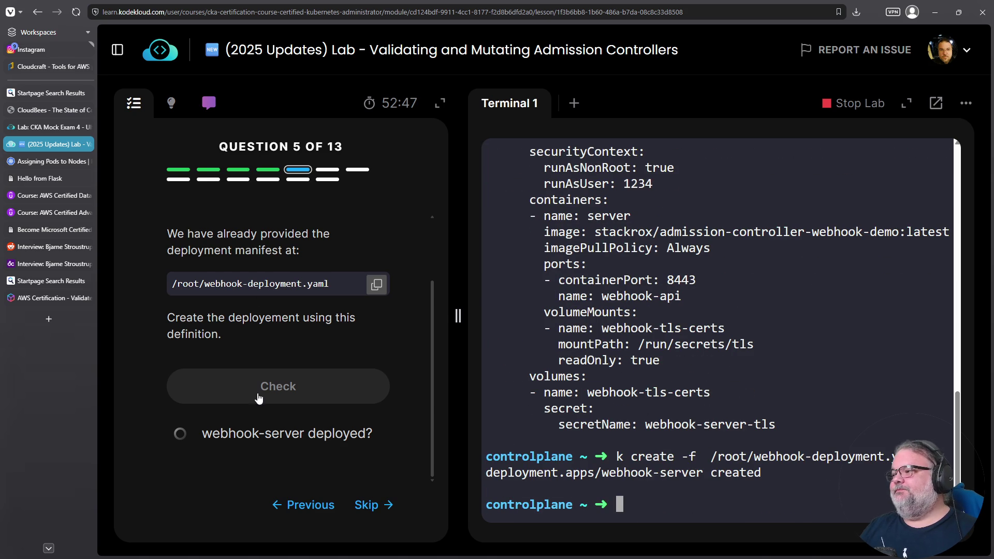
left_click(255, 394)
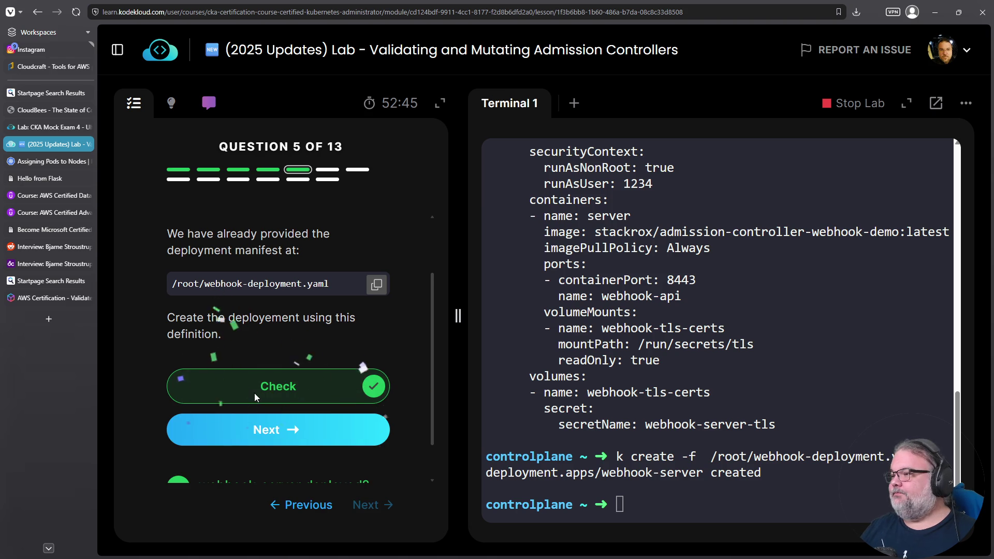
left_click(270, 431)
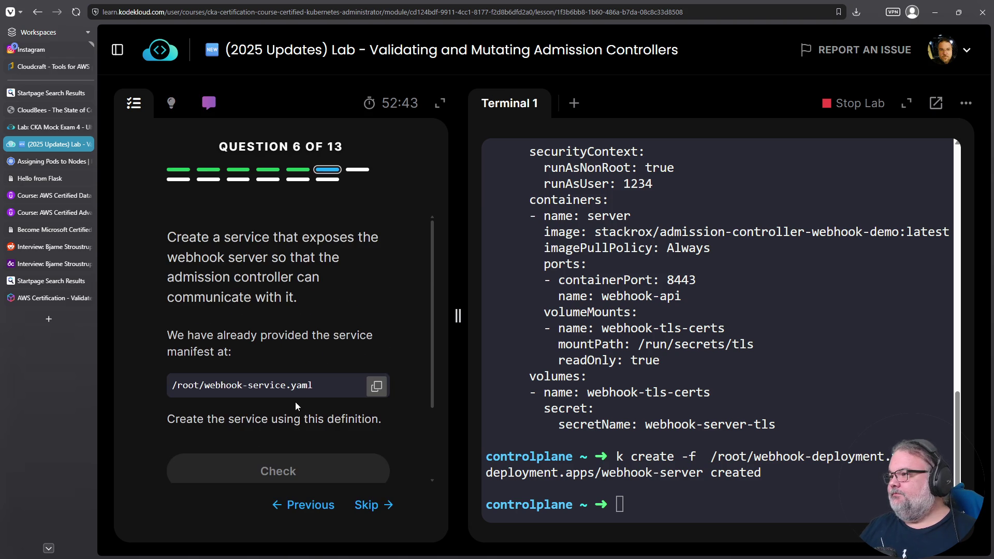
Create the webhook-server service from /root/webhook-service.yaml using 'k create -f'.
scroll(310, 290, "down", 1)
scroll(321, 290, "up", 1)
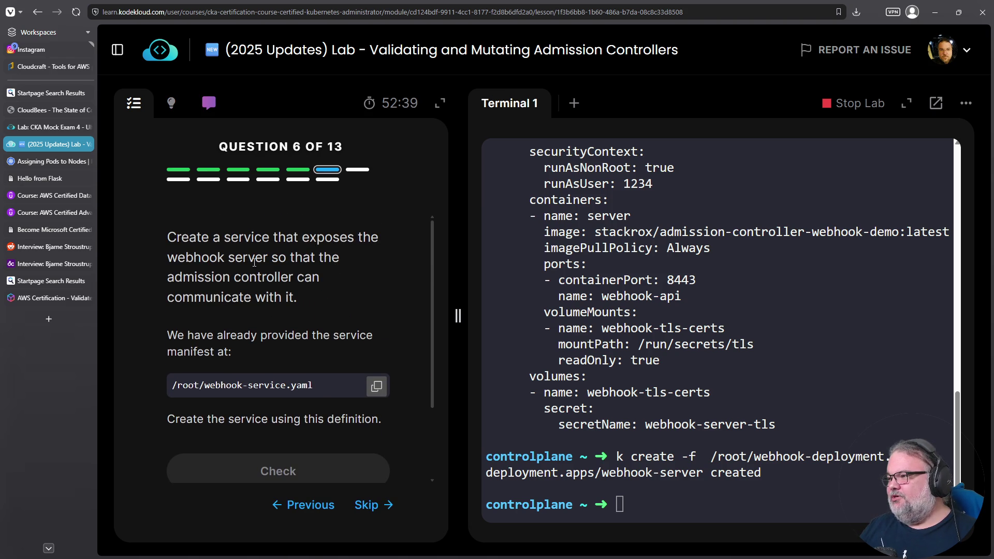
scroll(257, 379, "down", 2)
left_click(376, 288)
right_click(846, 342)
left_click(875, 190)
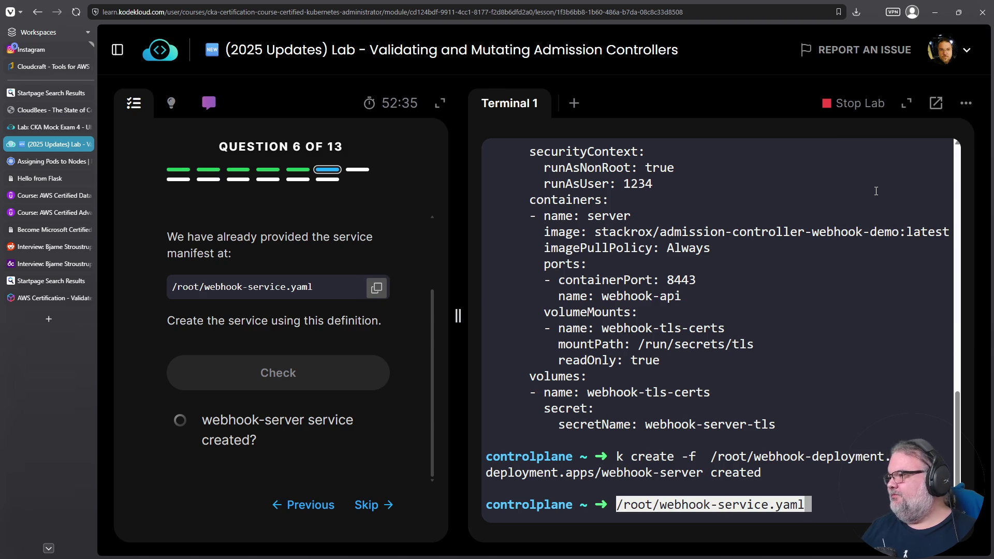
type("k create -f")
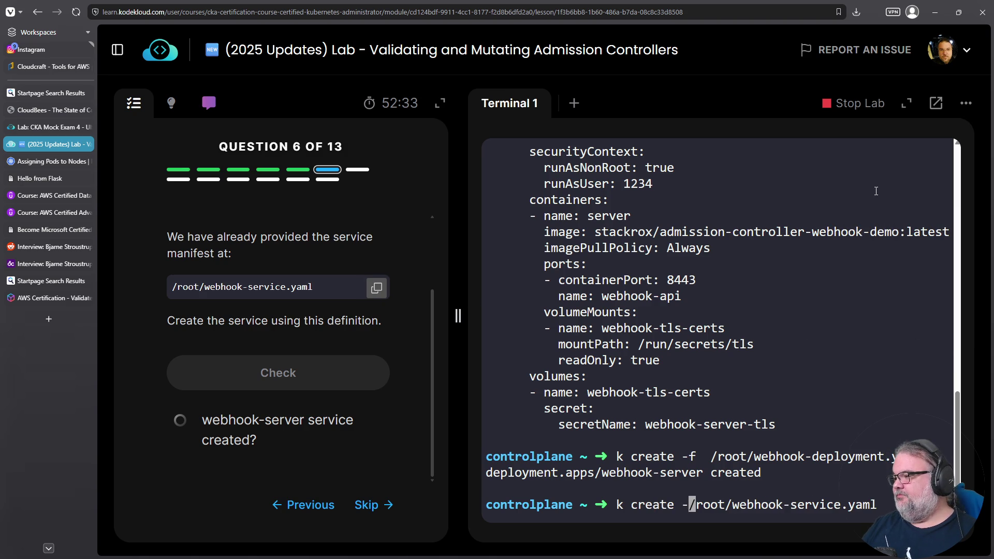
key("Return")
List the pods in the webhook-demo namespace.
type("k -n webghoo")
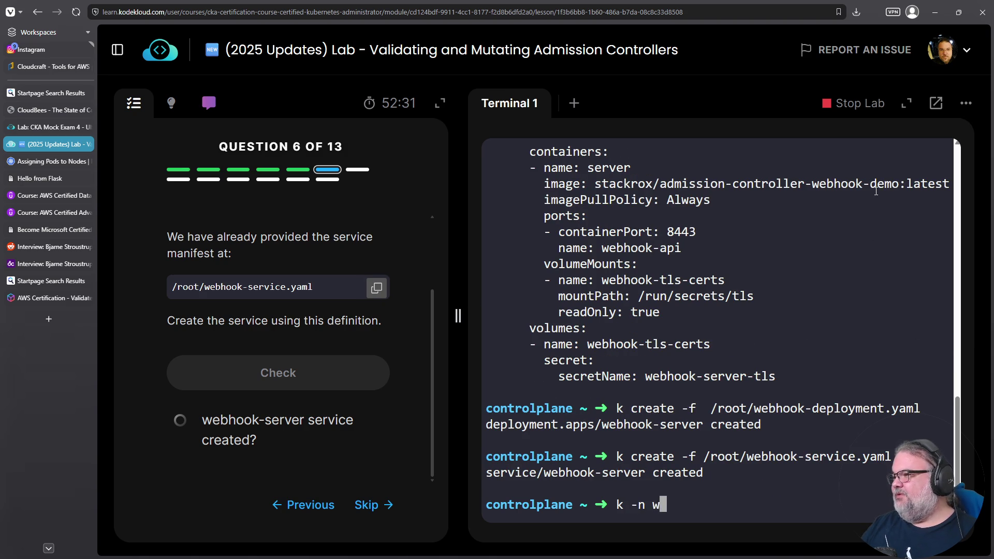
key("BackSpace")
key("BackSpace")
key("BackSpace")
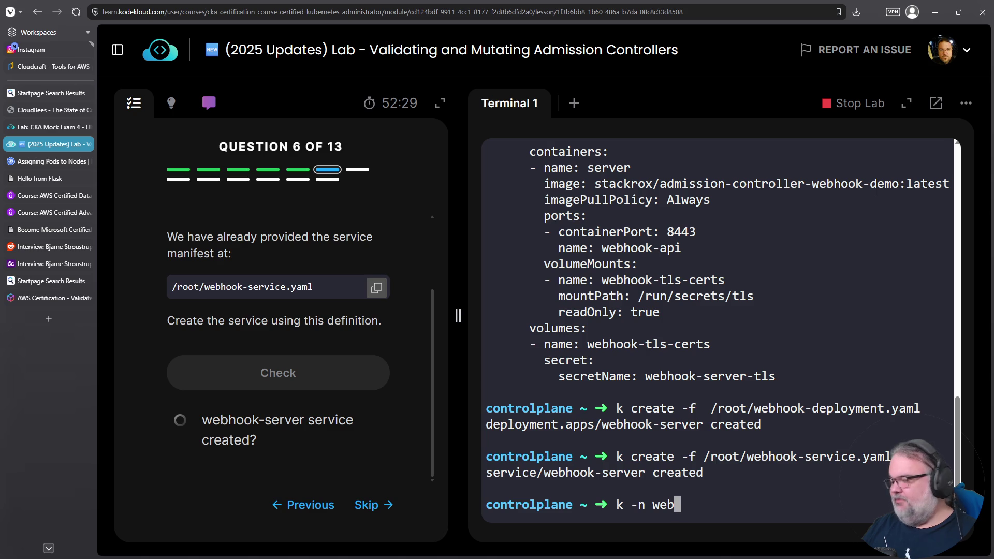
key("BackSpace")
type("ho")
key("BackSpace")
key("BackSpace")
type("b")
key("Tab")
key("Tab")
key("Tab")
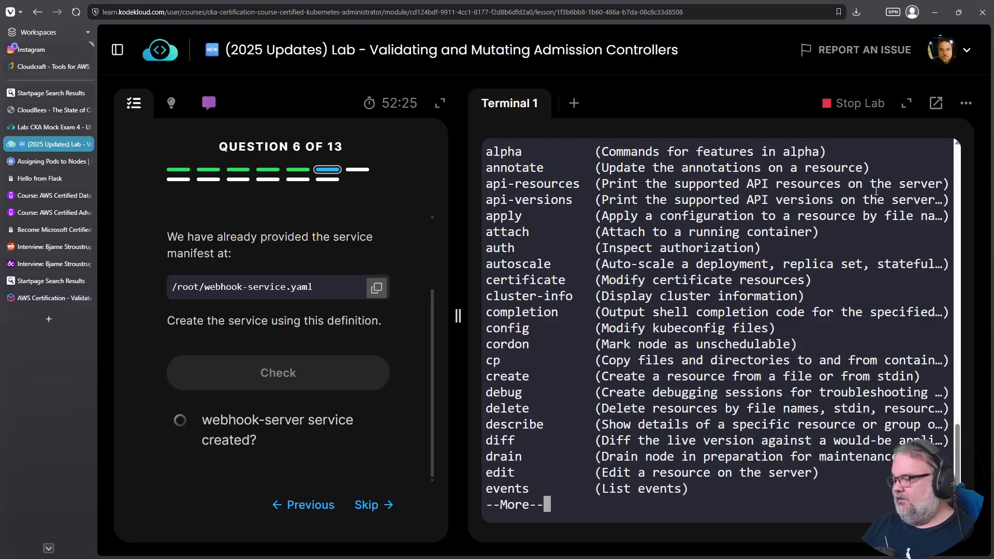
type("q")
type("get ")
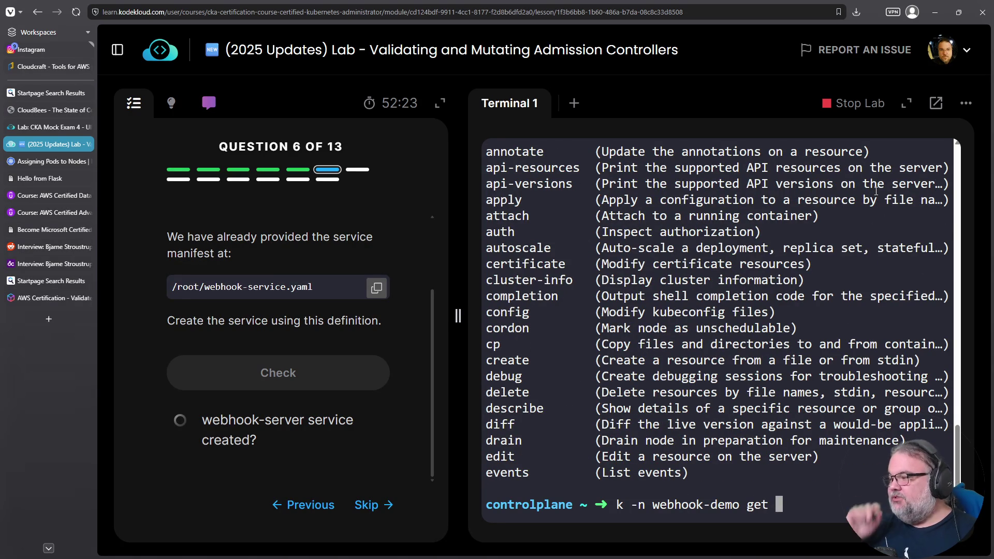
type("pods")
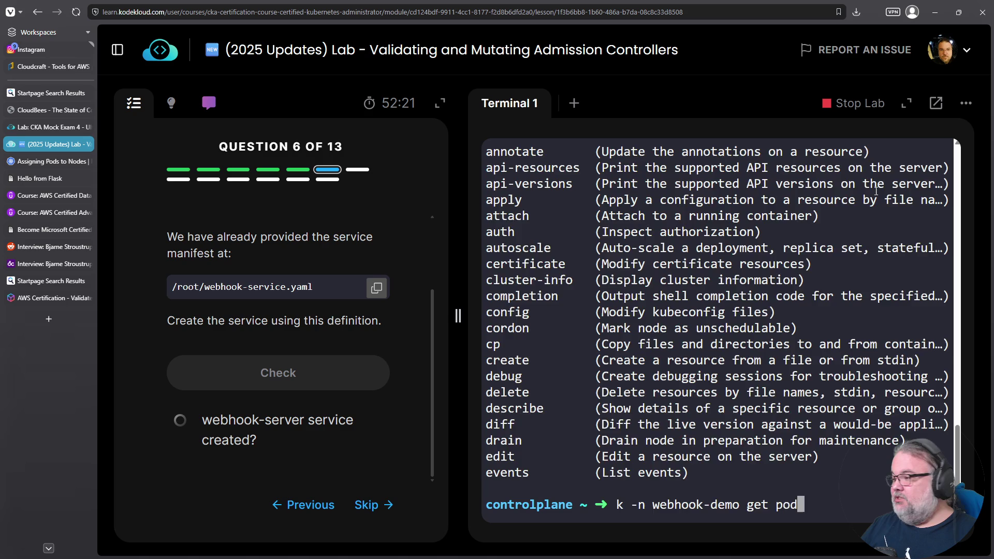
key("Return")
List services and endpoints in webhook-demo, showing port 443 and endpoint 172.17.0.5:8443.
key("Up")
key("BackSpace")
key("BackSpace")
key("BackSpace")
key("BackSpace")
type("svc")
key("Return")
key("Up")
key("BackSpace")
key("BackSpace")
key("BackSpace")
type("endpo")
key("BackSpace")
key("BackSpace")
key("BackSpace")
key("BackSpace")
type("endpoints")
key("Return")
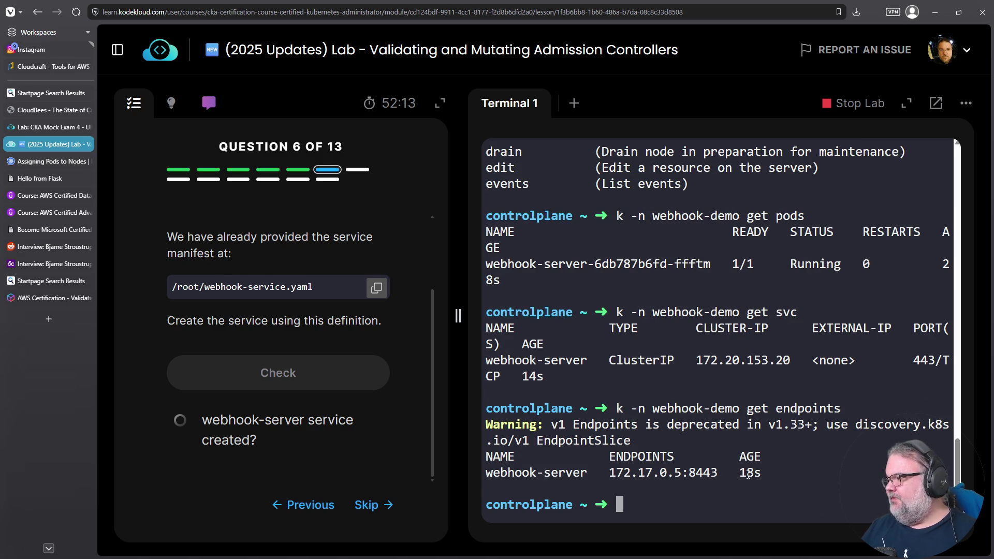
Test webhook-server with 'curl -kv', then again on port 8443.
right_click(538, 363)
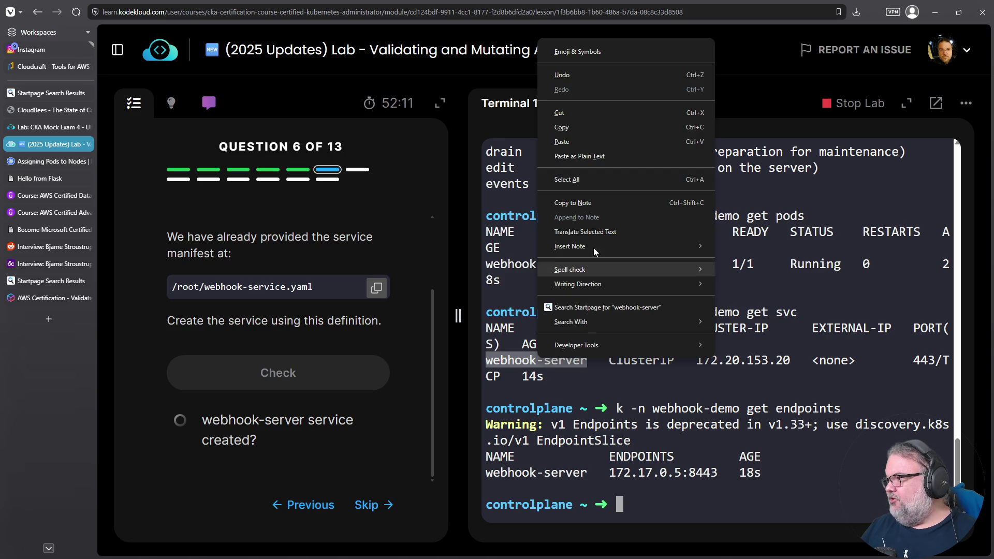
left_click(588, 130)
right_click(670, 324)
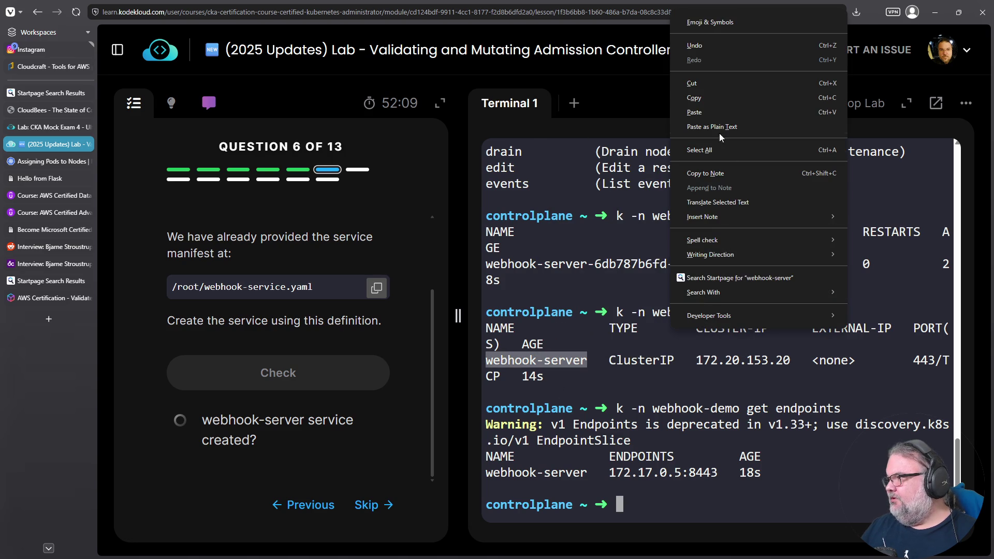
left_click(714, 112)
type("curl -k")
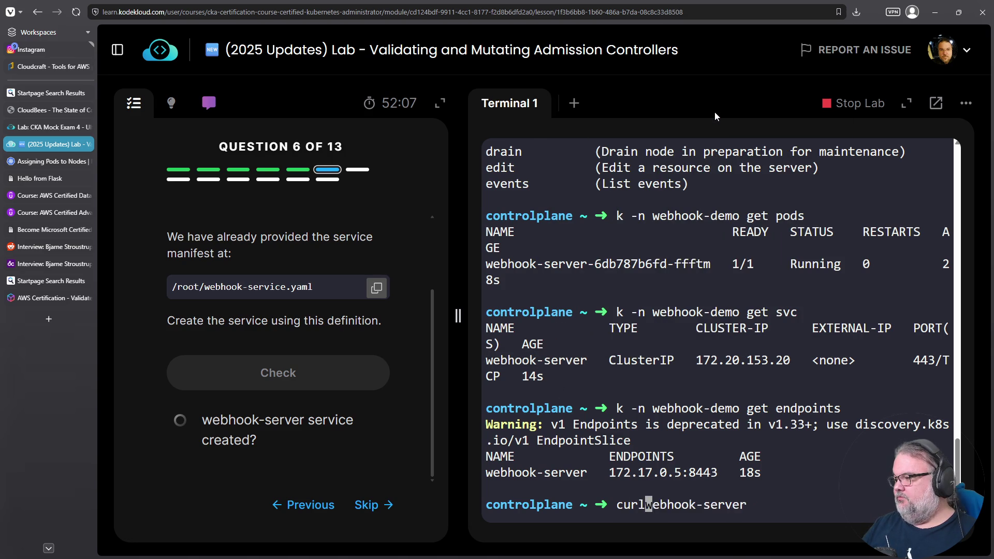
key("BackSpace")
key("BackSpace")
type("kv")
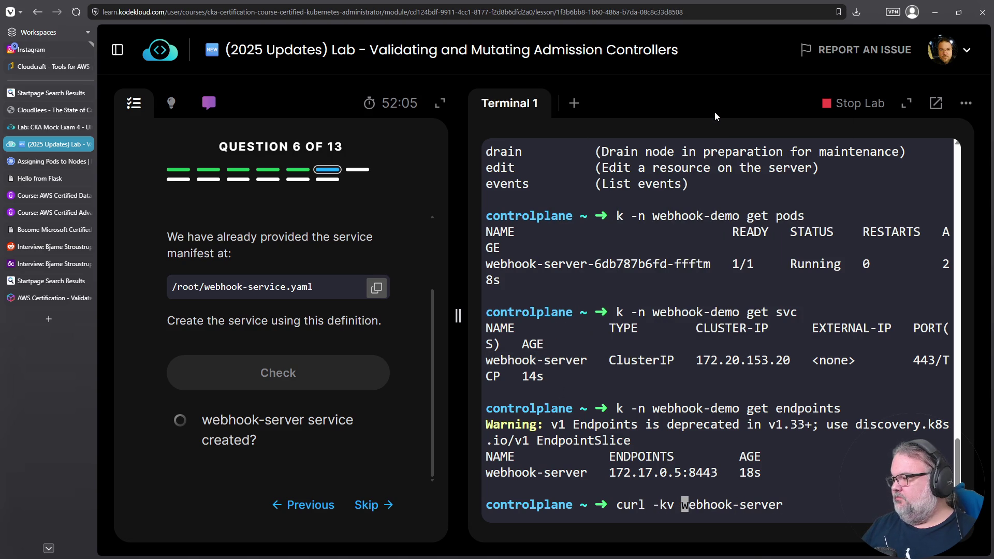
key("Return")
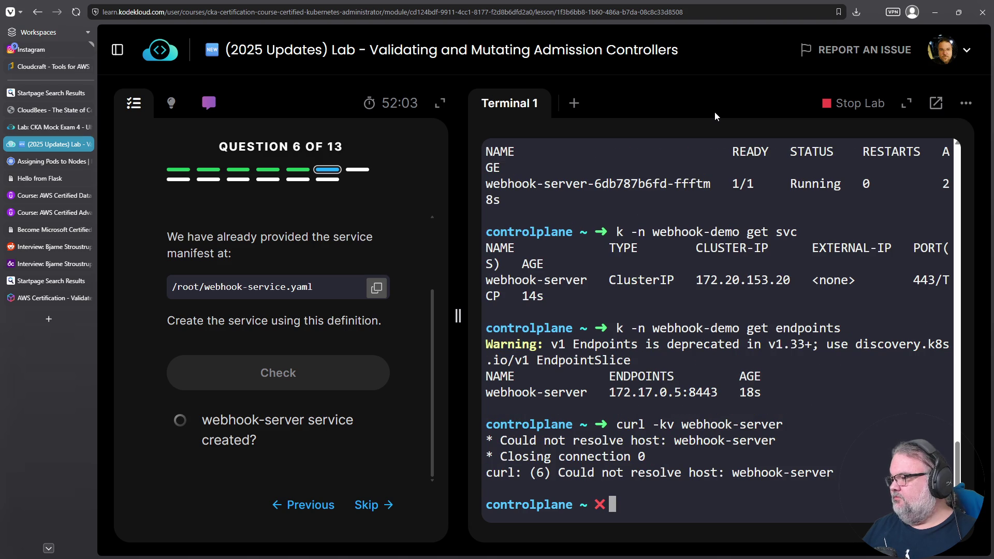
key("Up")
type(":8")
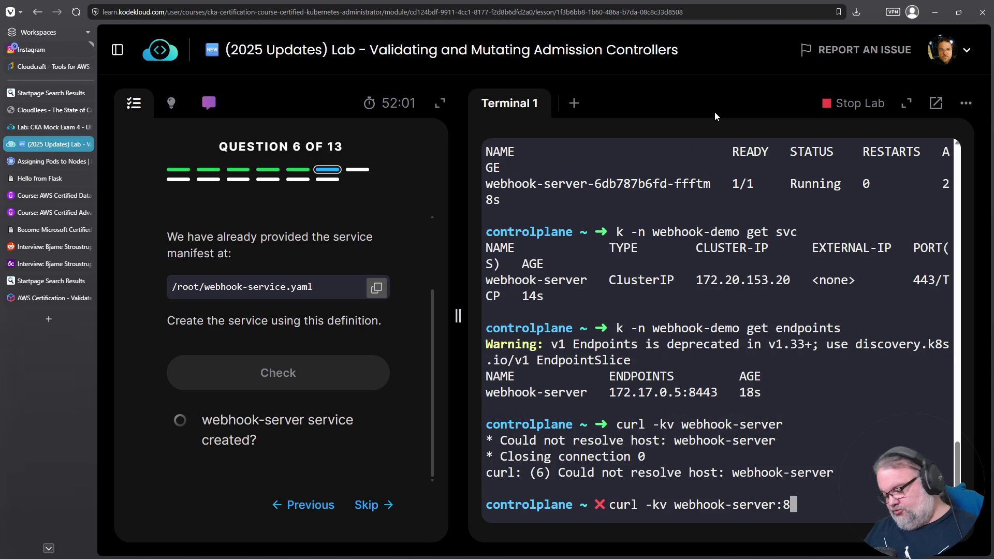
type("443")
key("Return")
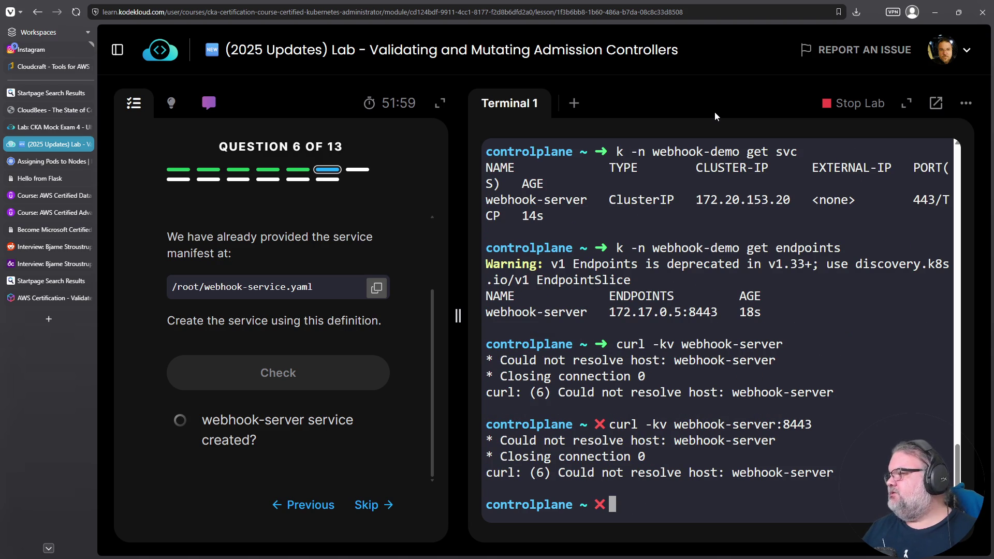
Retry curl against the fully qualified cluster-local service name on port 8443.
key("Up")
key("Left")
key("Left")
key("Left")
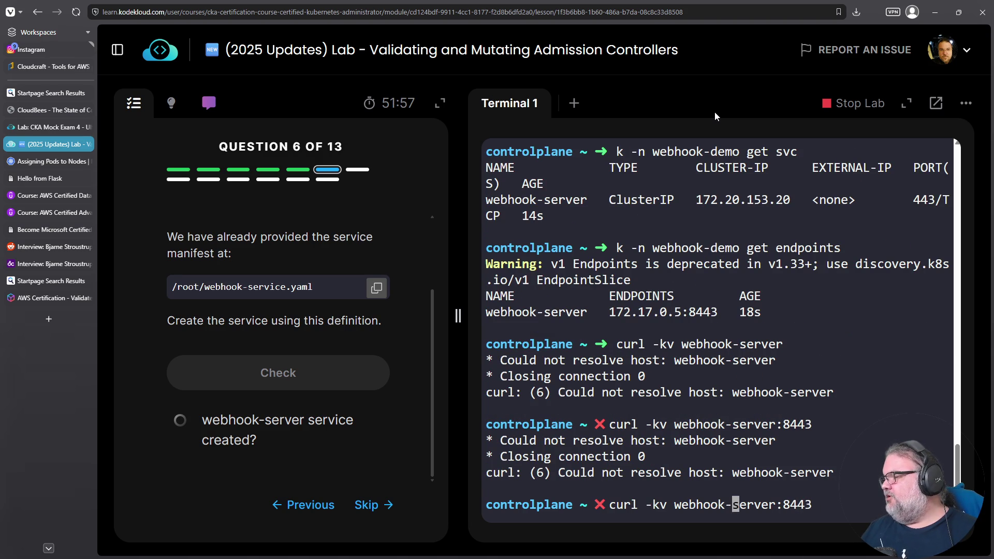
key("Right")
key("Right")
key("Right")
type(".")
type("webh")
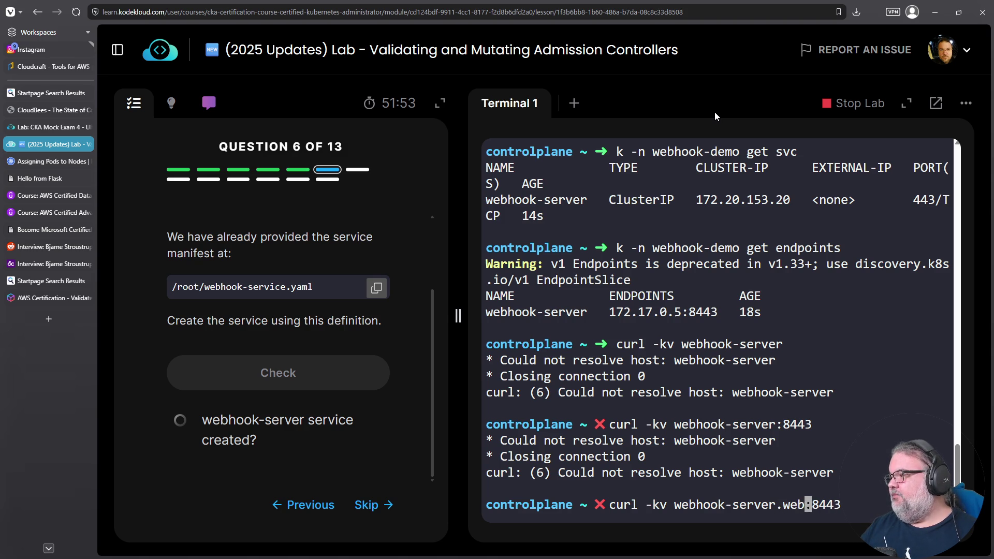
key("BackSpace")
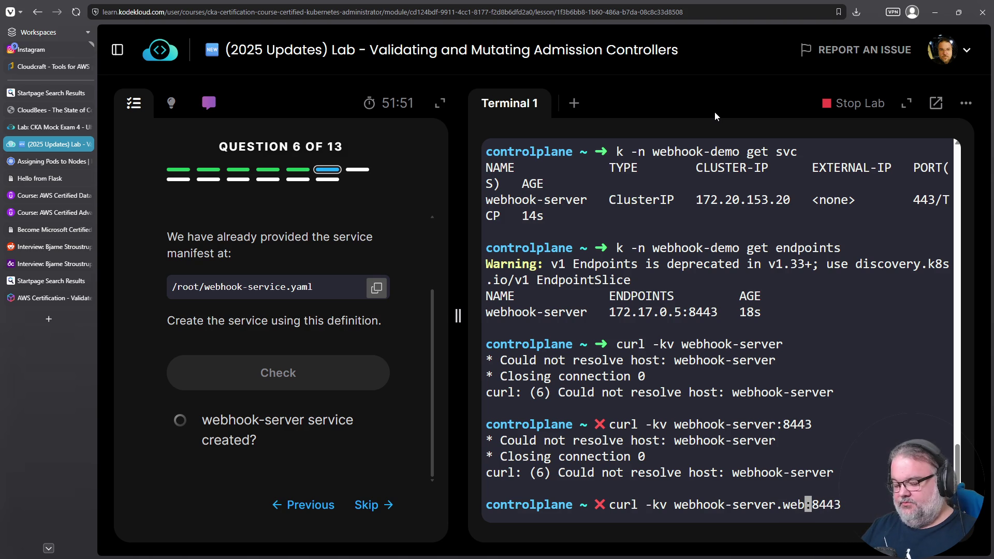
type("hook")
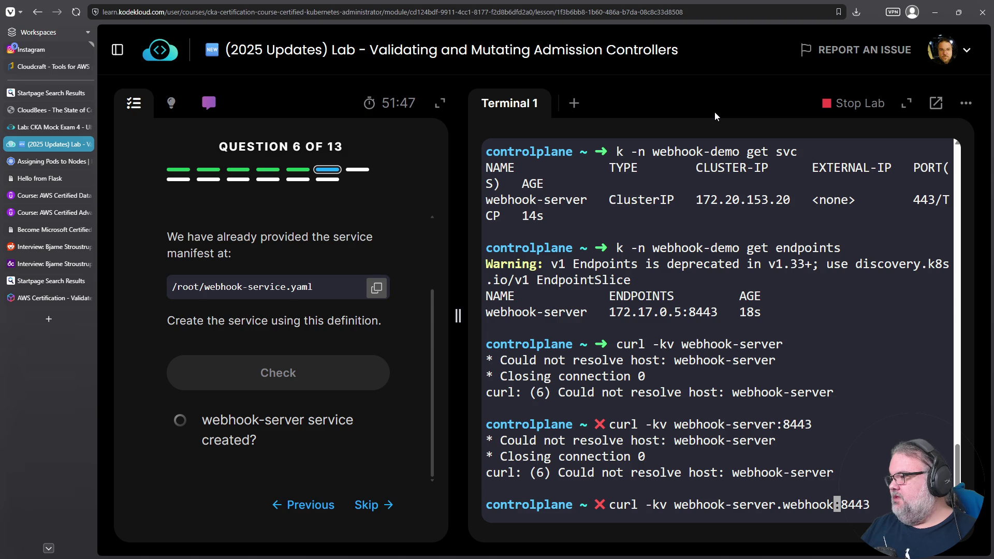
type("demo.svc")
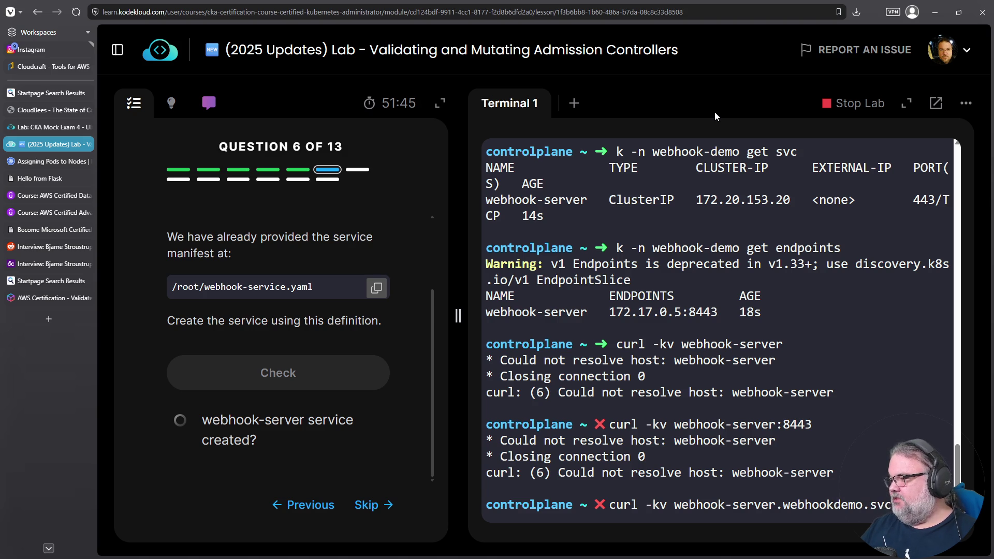
type(".c")
key("BackSpace")
type("local :8443")
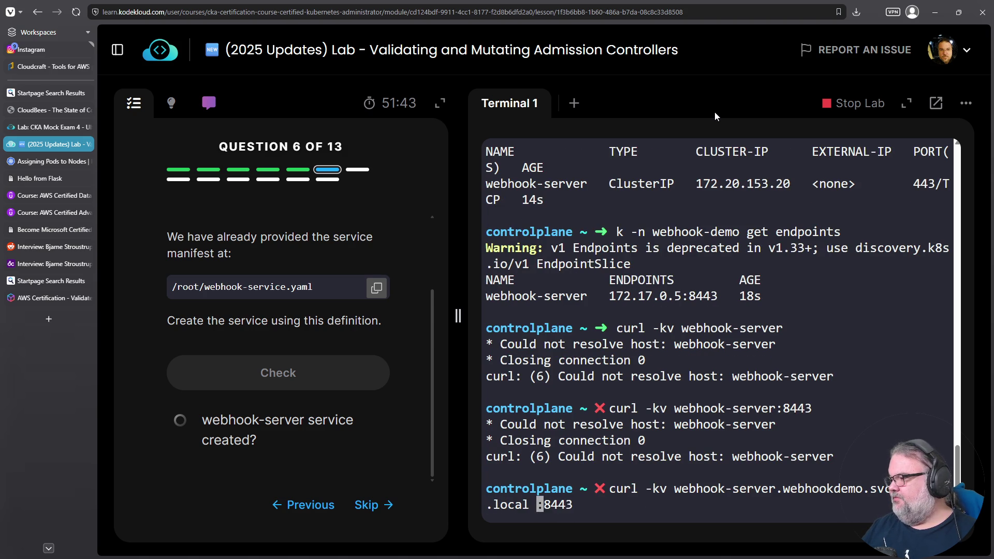
key("Return")
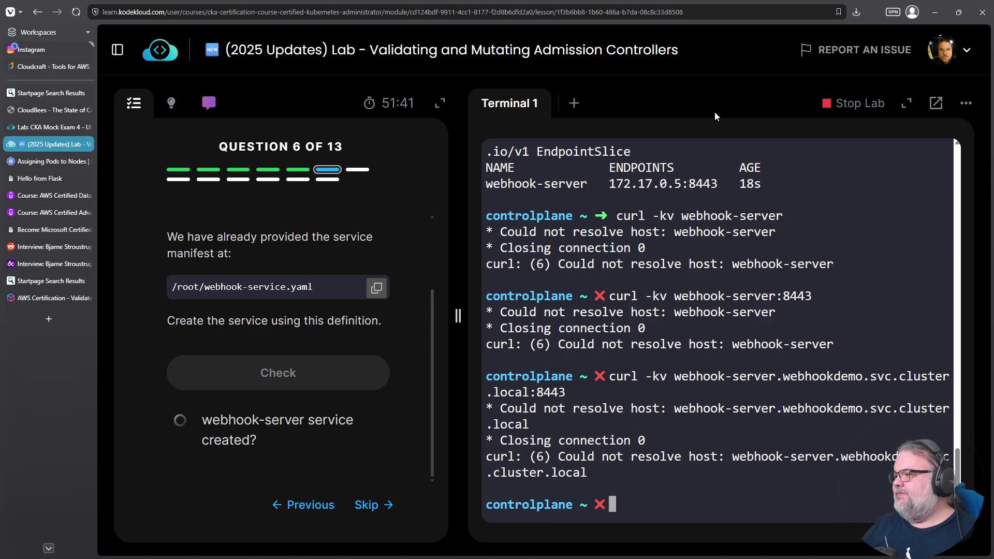
Abandon the curl edit with Ctrl+C, pass question 6's check, and move to question 7.
key("Up")
key("Left")
key("Left")
key("Left")
key("Left")
key("Left")
key("Left")
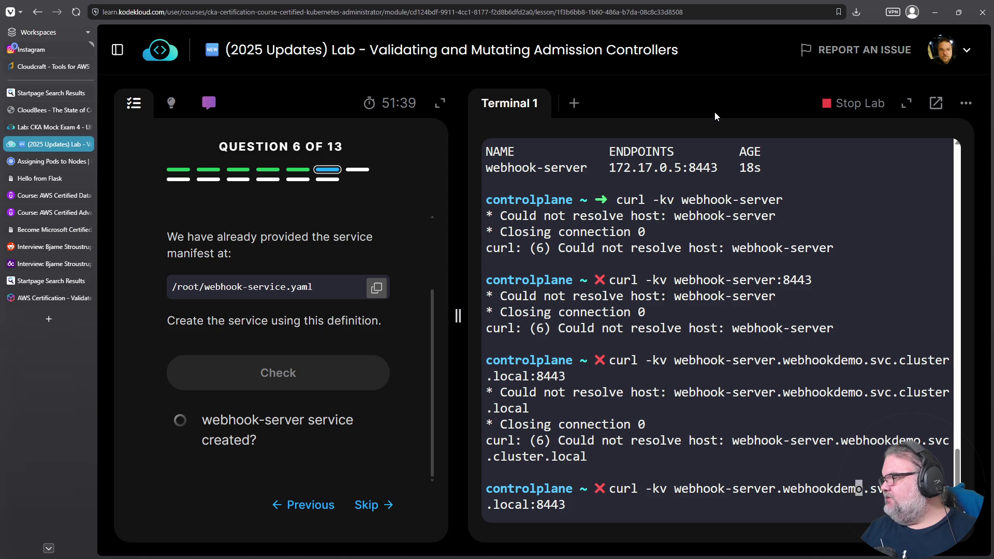
key("Left")
key("Left")
key("Left")
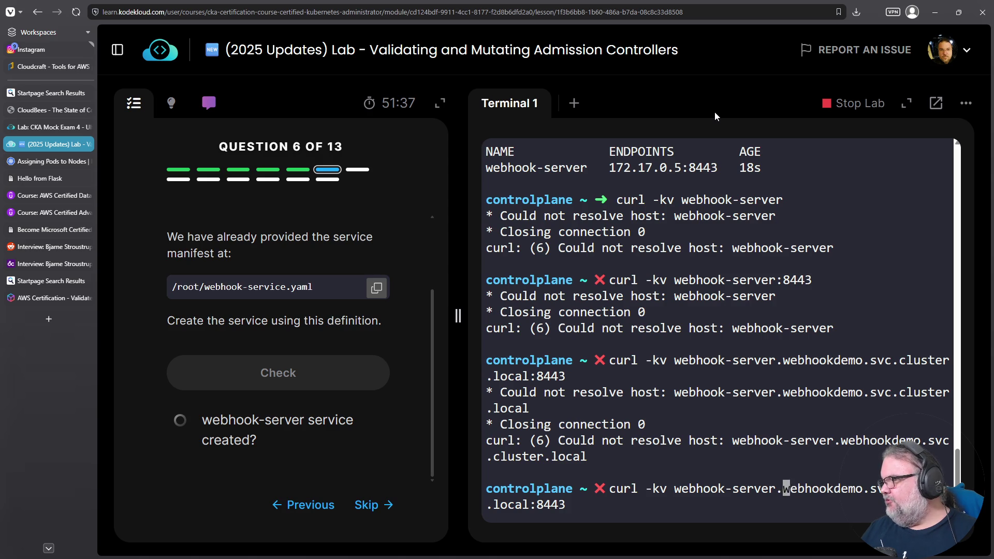
key("Right")
key("Right")
key("Right")
key("Right")
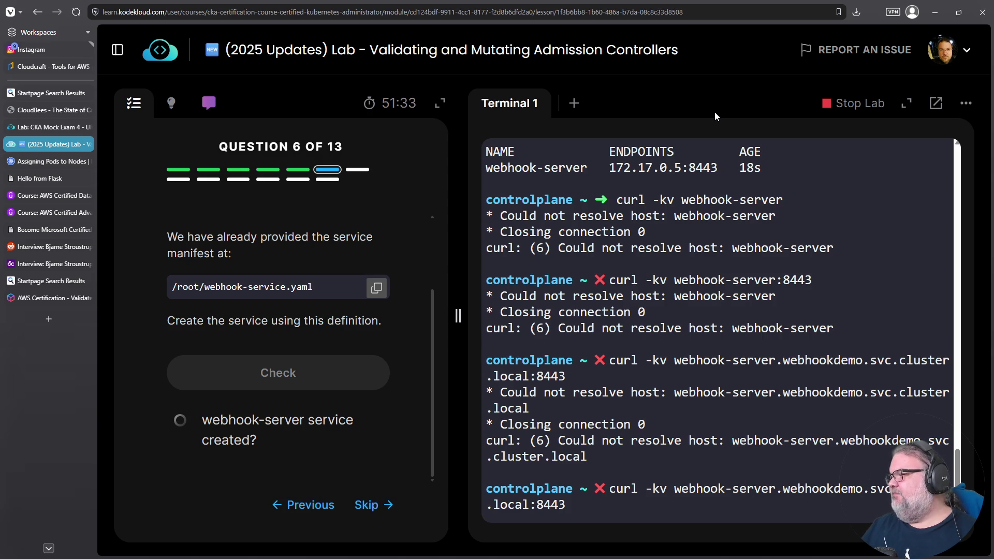
key("ctrl+c")
left_click(293, 368)
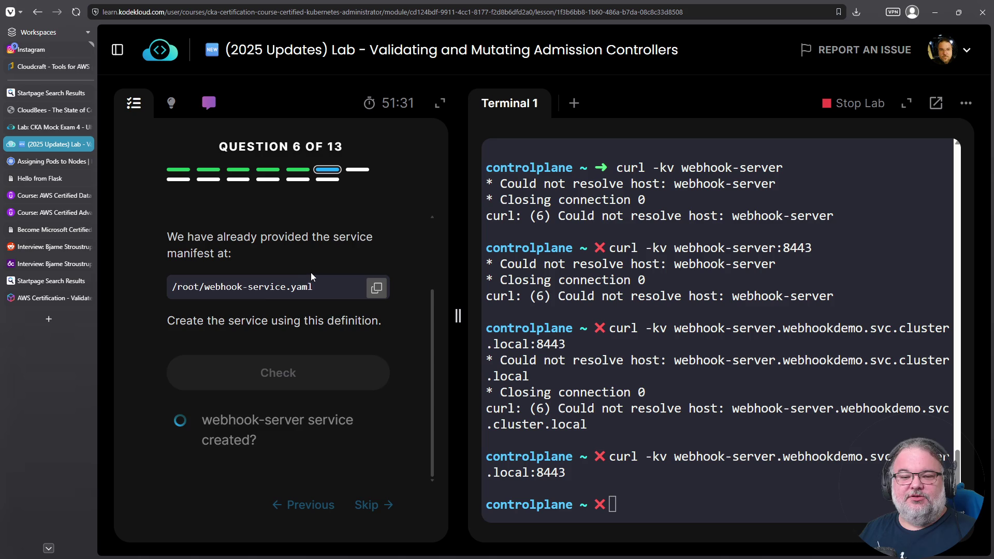
left_click(316, 417)
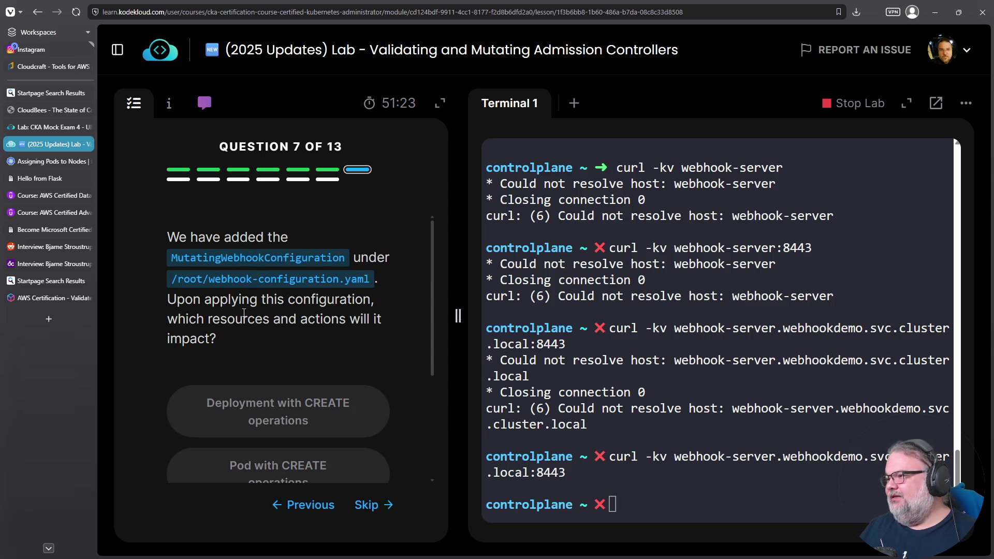
Print /root/webhook-configuration.yaml in the terminal with cat.
scroll(243, 331, "down", 1)
scroll(270, 315, "up", 1)
left_click_drag(366, 282, 173, 279)
right_click(181, 283)
left_click(201, 291)
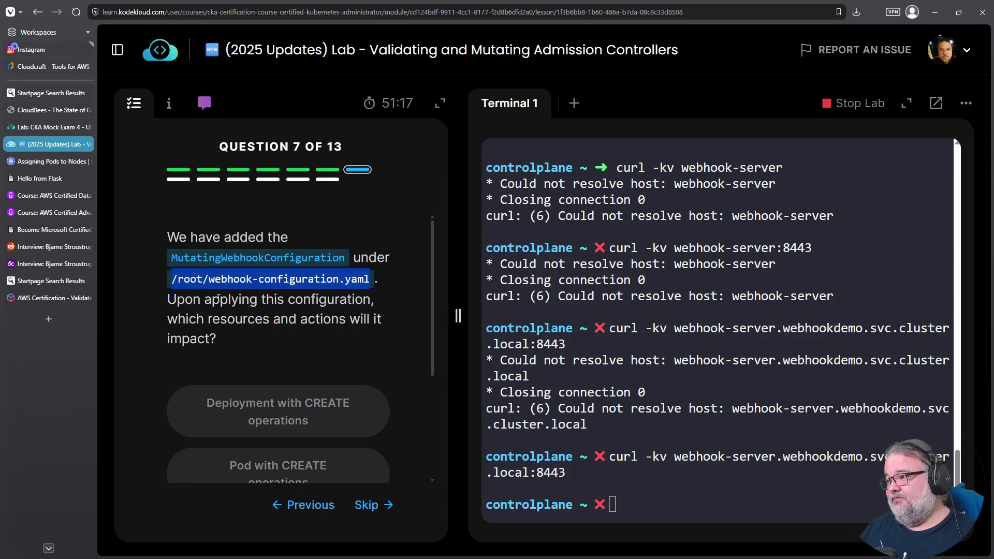
right_click(611, 159)
left_click(643, 266)
key("Home")
type("cat")
key("Return")
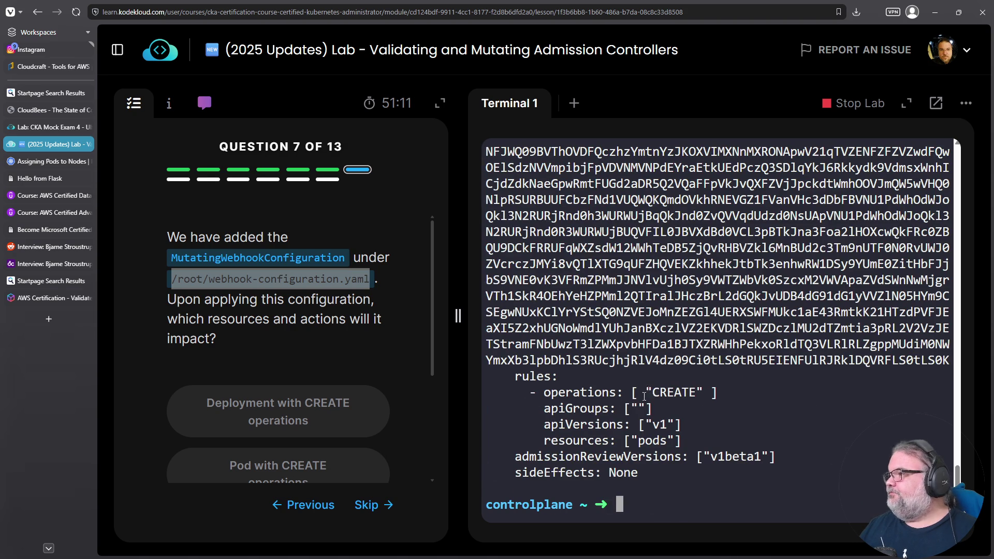
Inspect the webhook-server service, caBundle, and the rules' CREATE operation on pods.
scroll(582, 329, "up", 5)
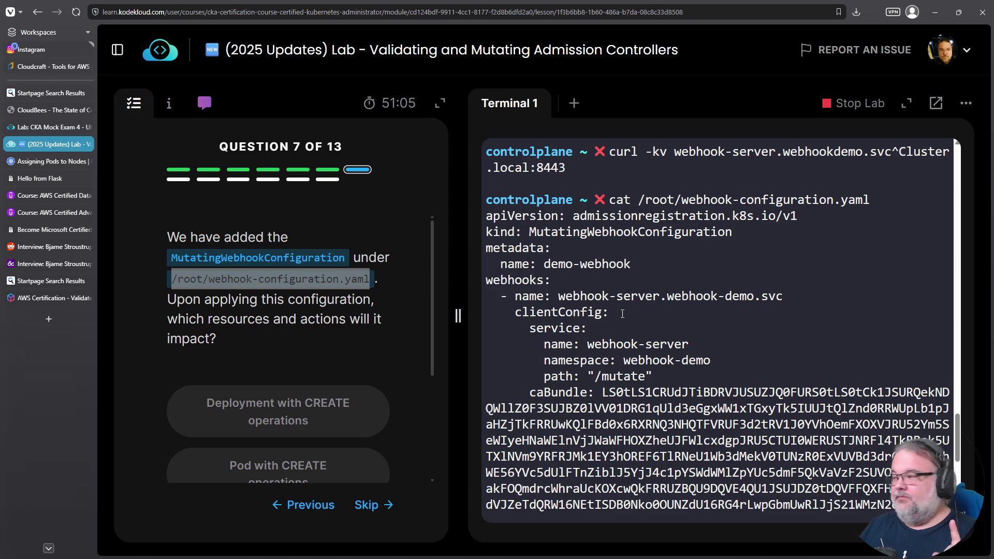
mouse_move(591, 344)
left_mouse_down()
mouse_move(688, 344)
mouse_move(623, 360)
mouse_move(653, 376)
left_mouse_up()
scroll(655, 373, "down", 3)
scroll(655, 374, "down", 2)
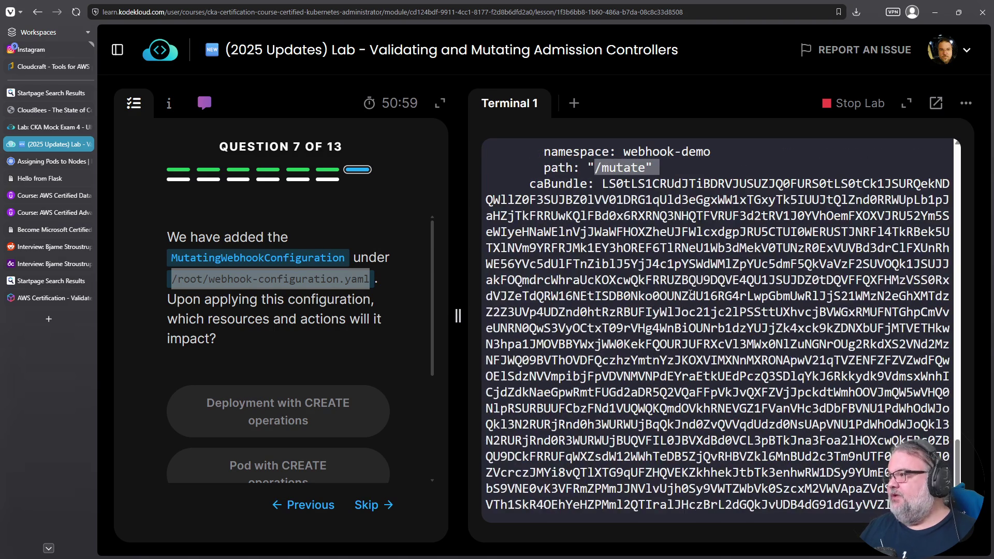
double_click(657, 346)
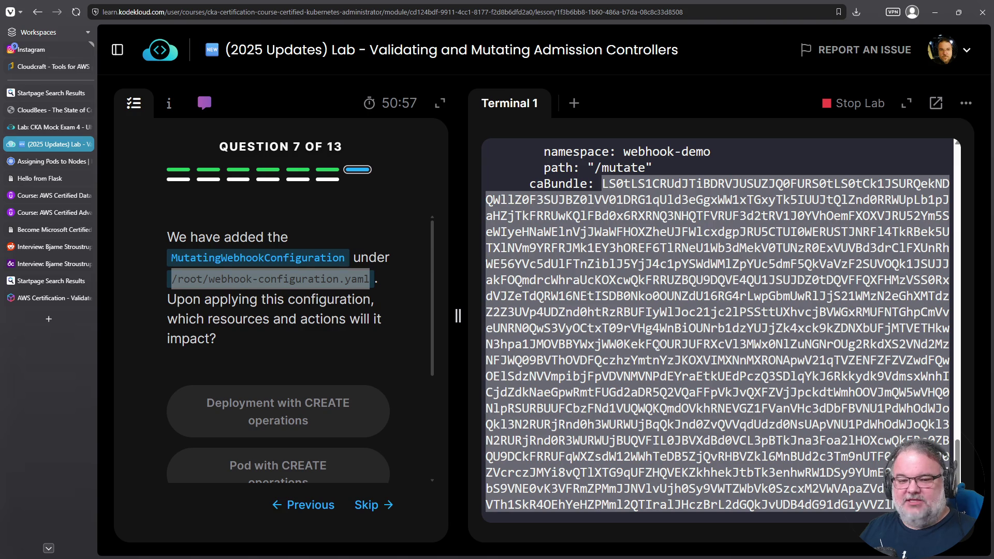
scroll(657, 345, "down", 5)
left_click(545, 384)
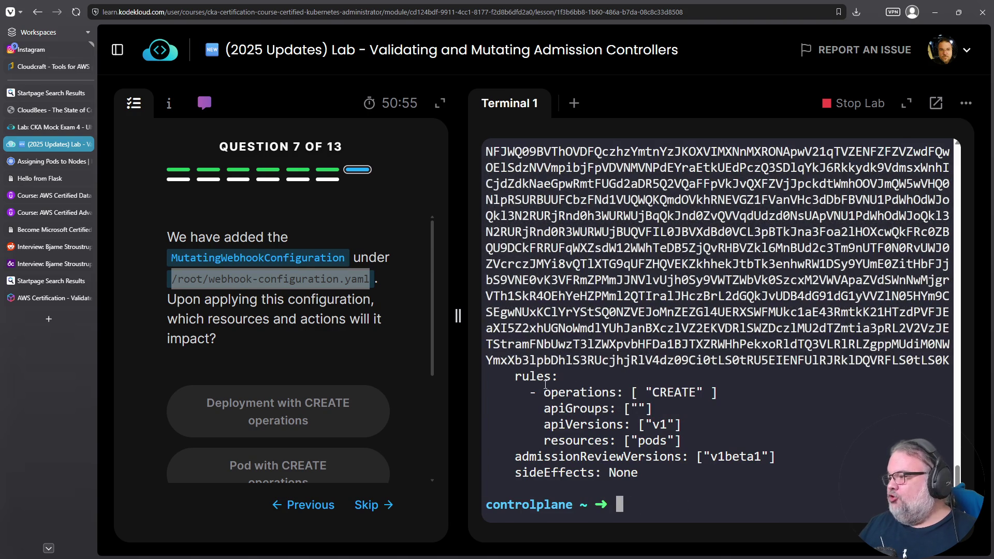
double_click(679, 392)
double_click(652, 440)
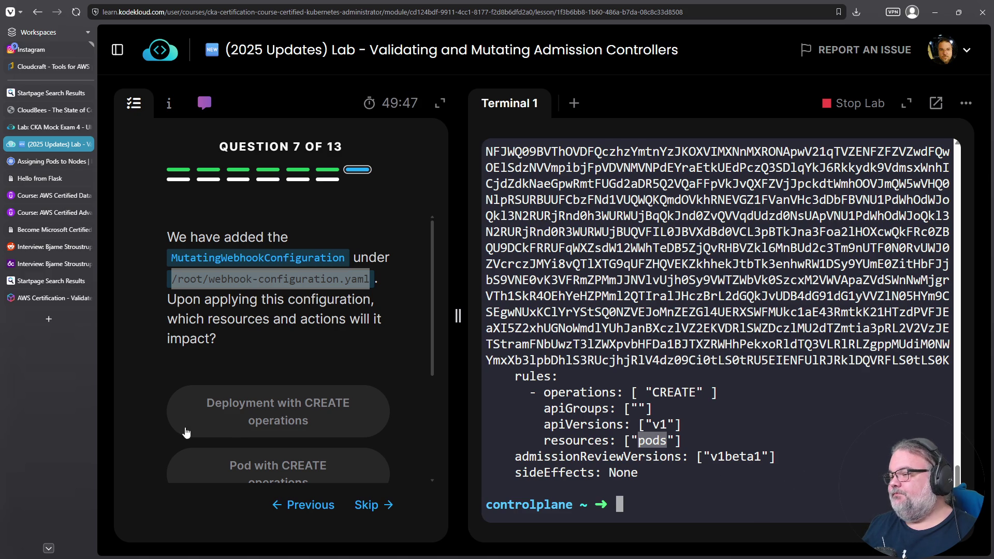
Select 'Pod with CREATE operations' as the answer and advance to the next question.
scroll(272, 443, "down", 2)
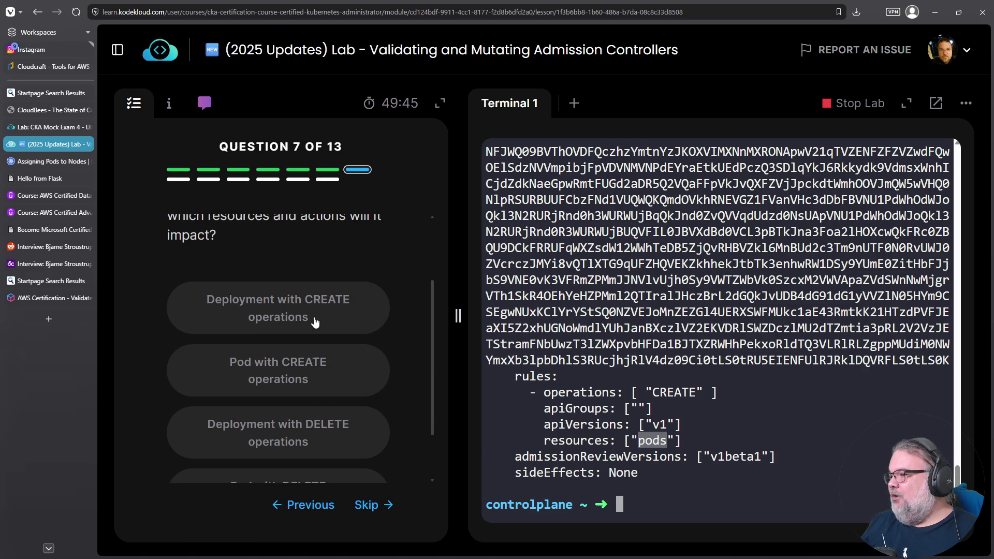
scroll(280, 326, "down", 1)
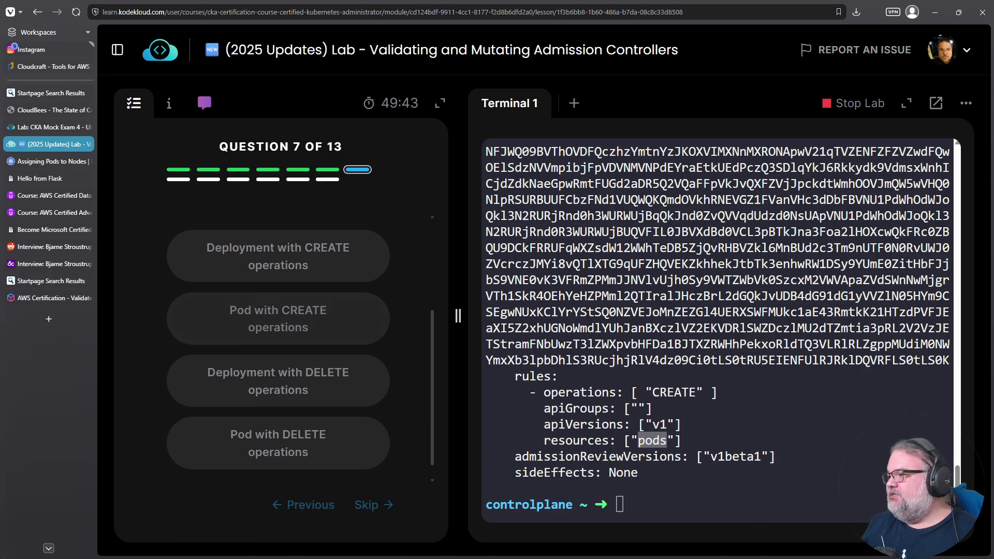
left_click(277, 323)
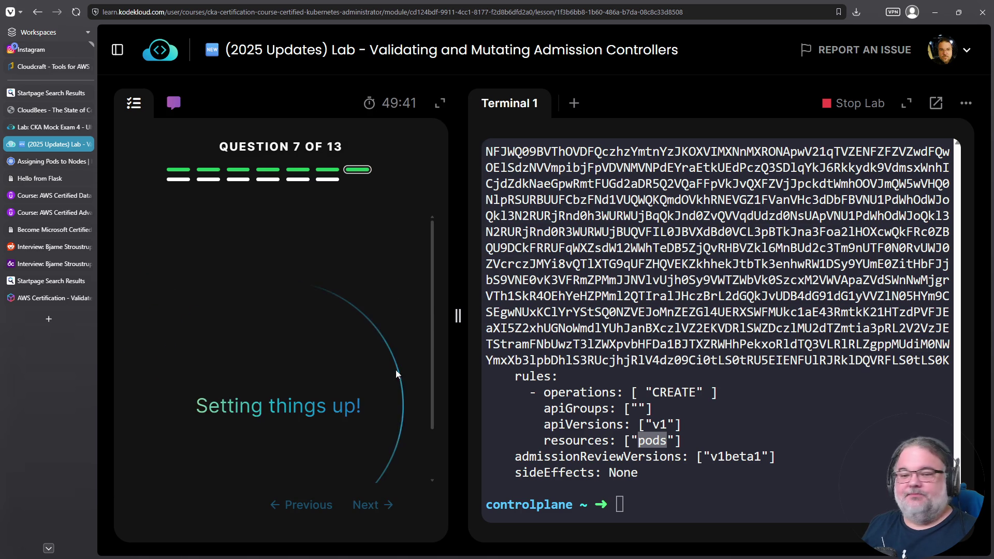
left_click(370, 505)
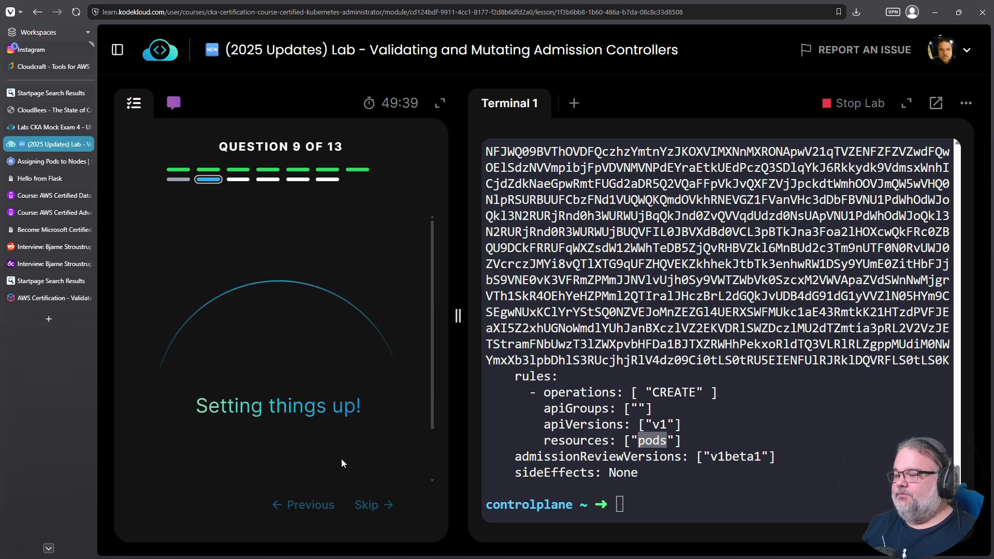
Scroll through question 9's explanation of the demo webhook's deny and default behaviours.
scroll(317, 409, "down", 2)
scroll(318, 265, "up", 2)
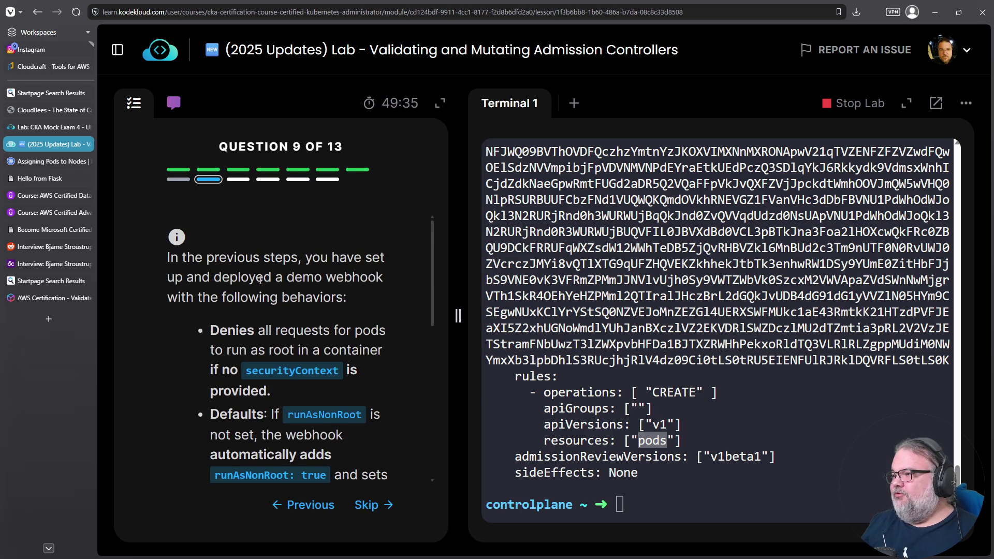
scroll(289, 266, "down", 2)
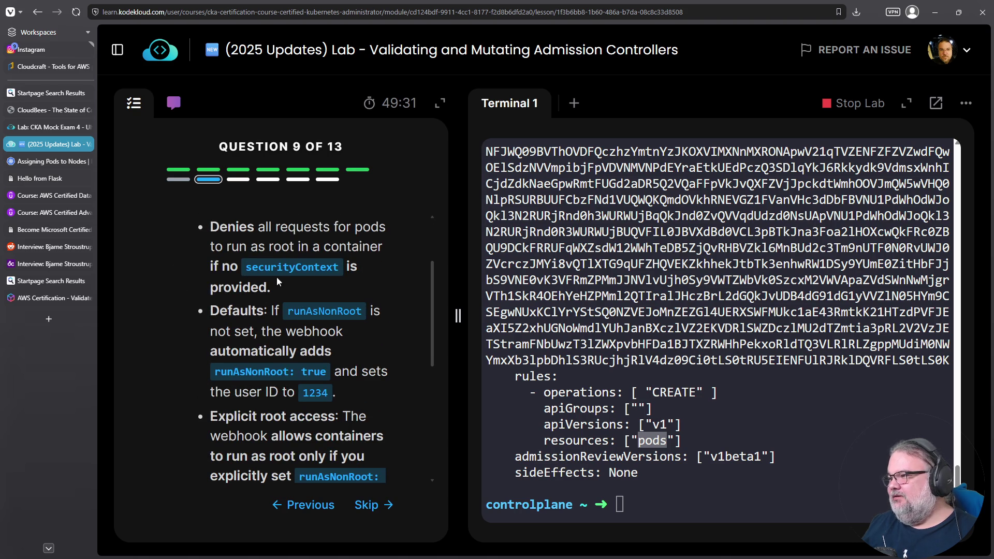
scroll(269, 287, "up", 2)
scroll(265, 291, "down", 2)
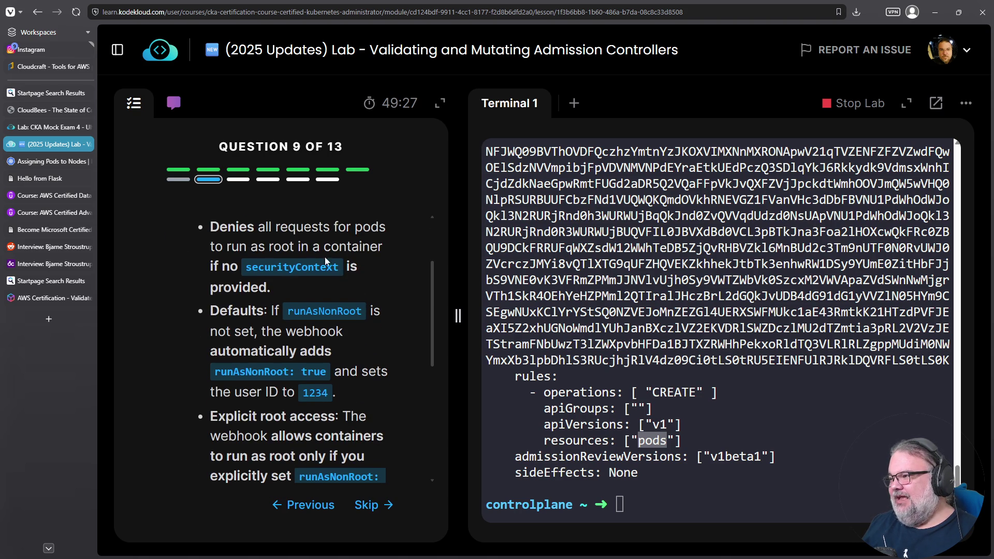
left_click_drag(250, 267, 356, 261)
scroll(303, 260, "down", 1)
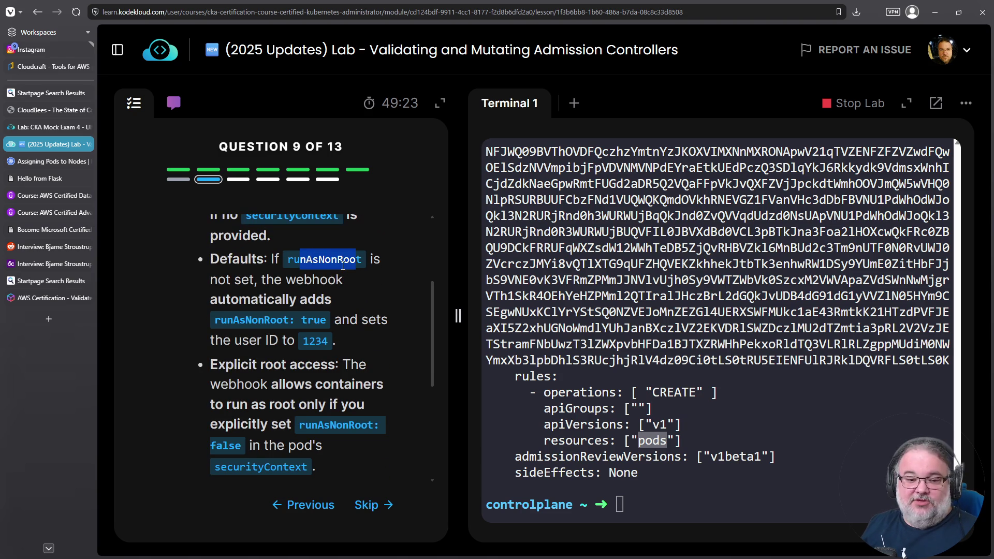
Highlight the runAsNonRoot default and user ID 1234, then acknowledge the explanation with Ok.
double_click(312, 264)
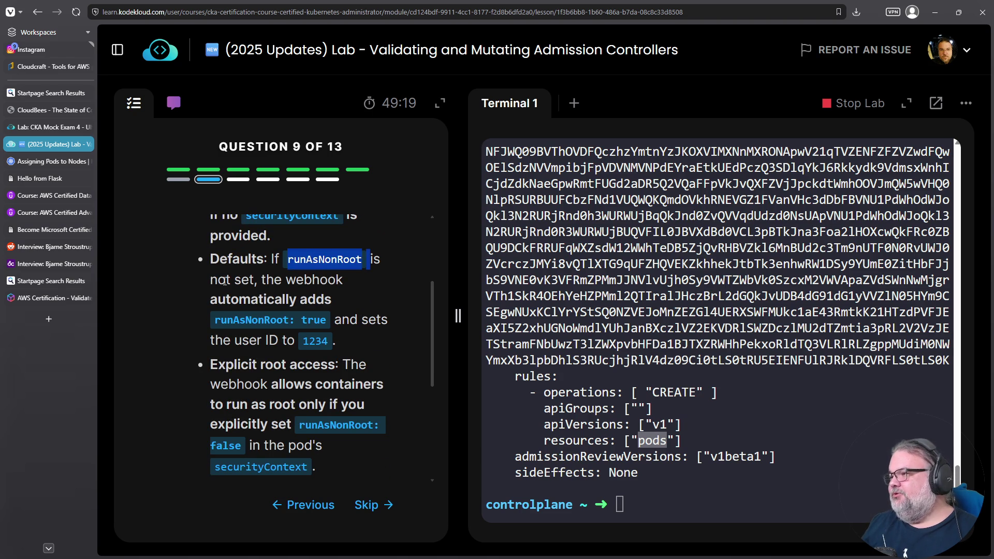
left_click_drag(282, 280, 310, 302)
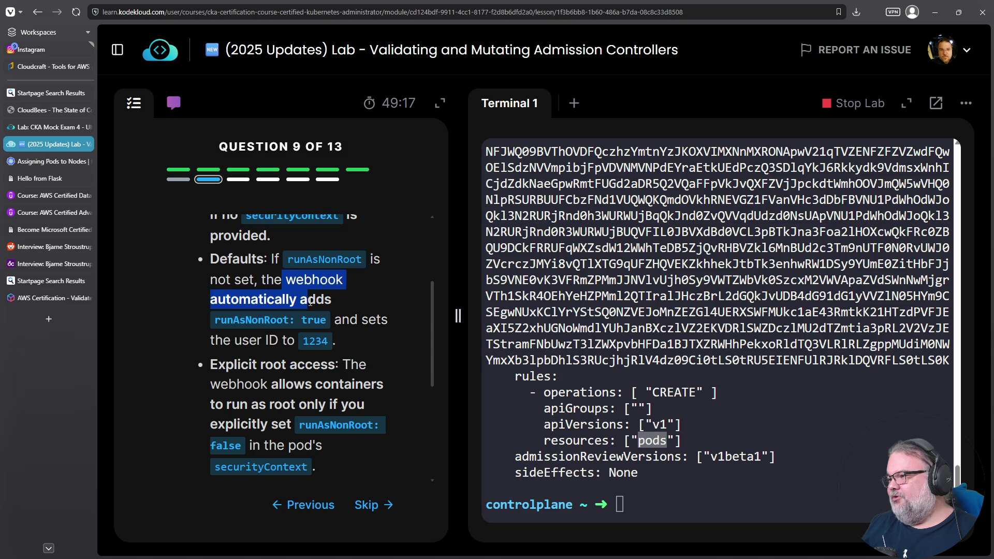
double_click(316, 341)
scroll(296, 382, "down", 1)
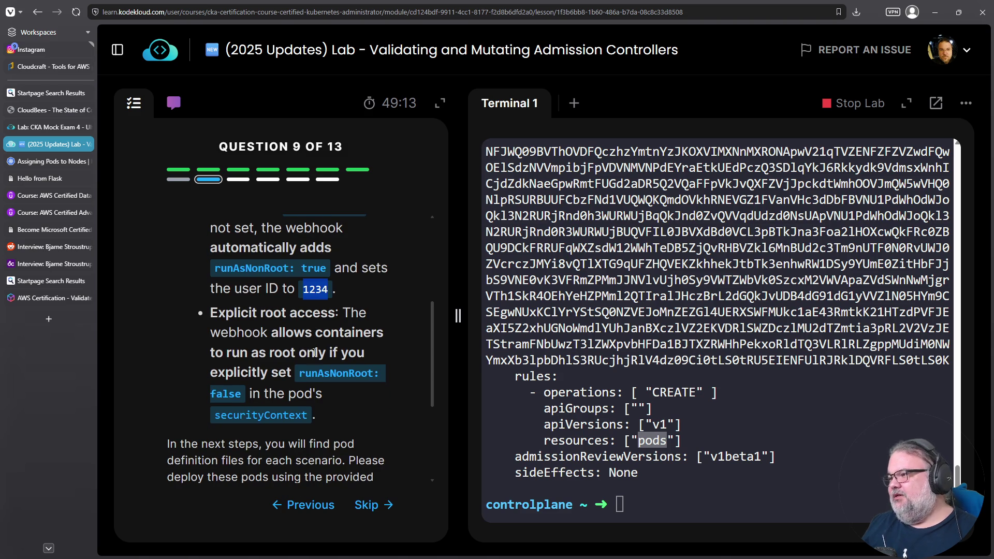
left_click_drag(324, 373, 317, 372)
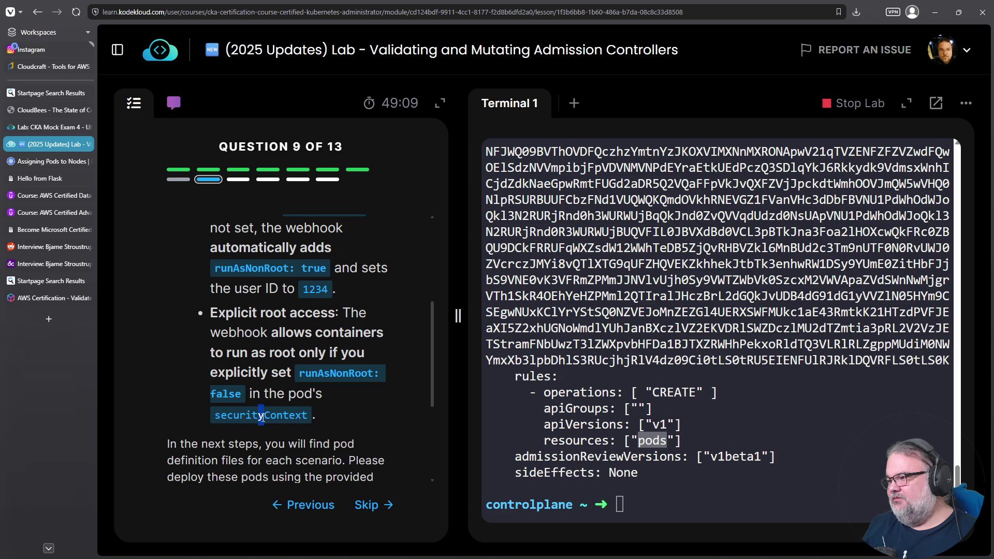
scroll(297, 397, "down", 2)
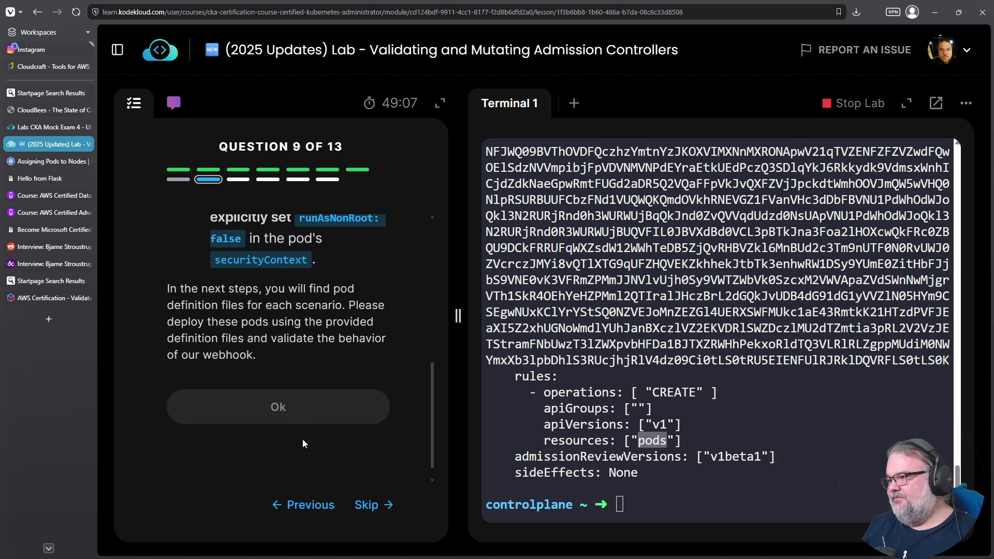
left_click(305, 414)
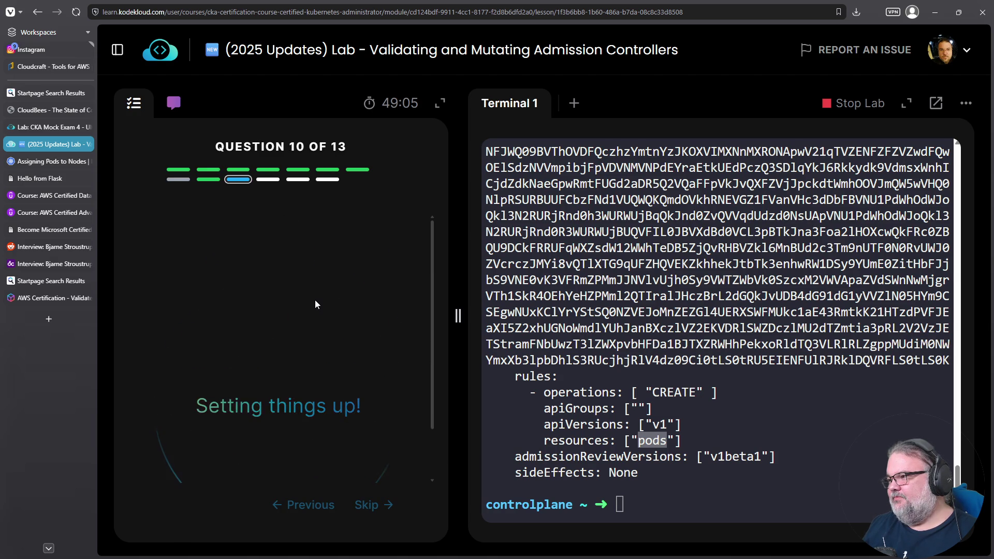
Create the pod from /root/pod-with-defaults.yaml using k create -f.
left_click(381, 389)
right_click(753, 405)
left_click(792, 190)
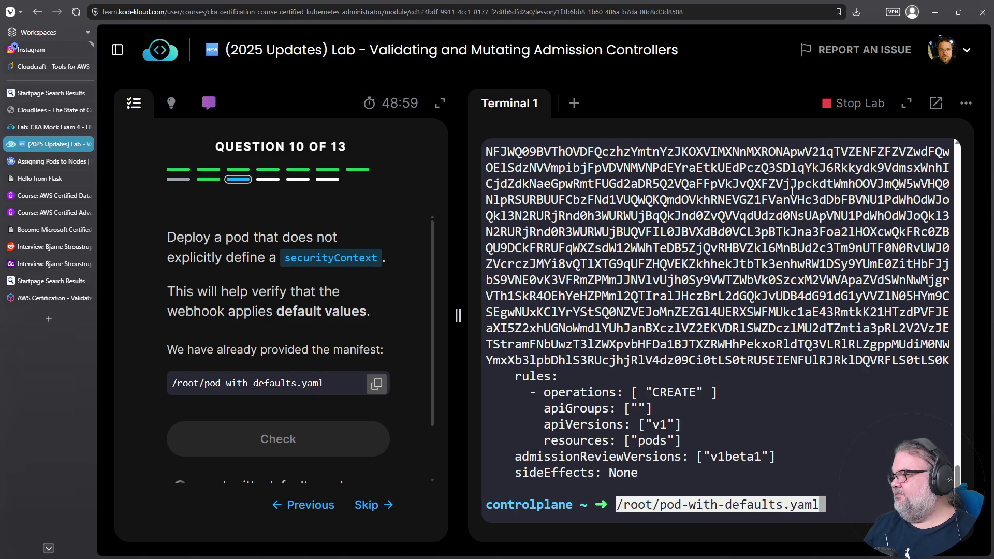
key("ctrl+a")
type("k create -f")
key("Return")
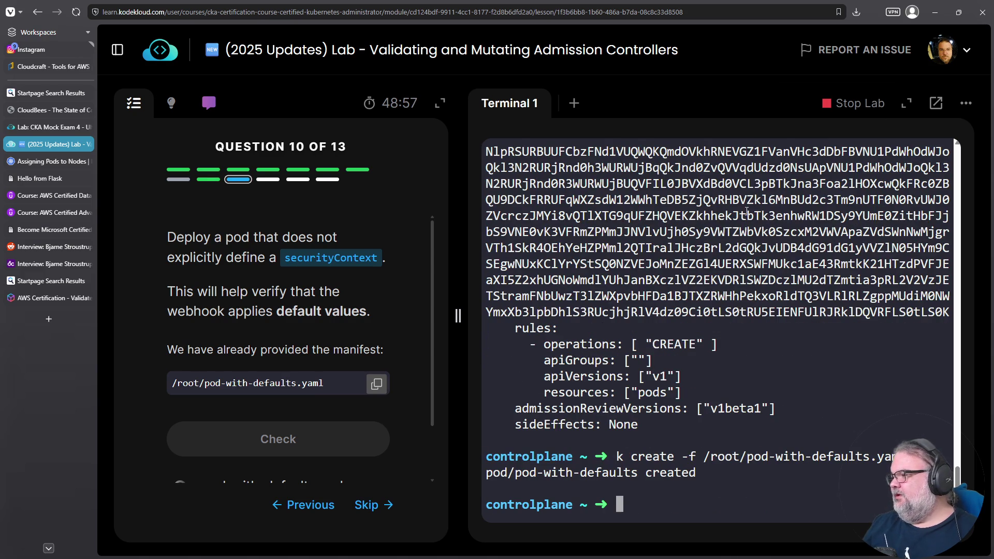
List pods to confirm pod-with-defaults exists, pass the check, and advance to question 11.
type("k get pods")
key("Return")
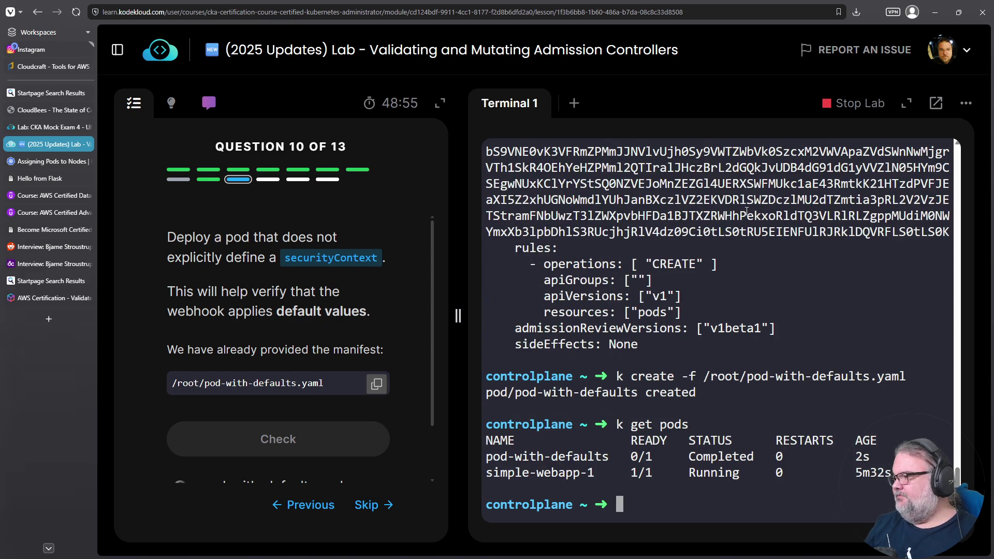
triple_click(568, 458)
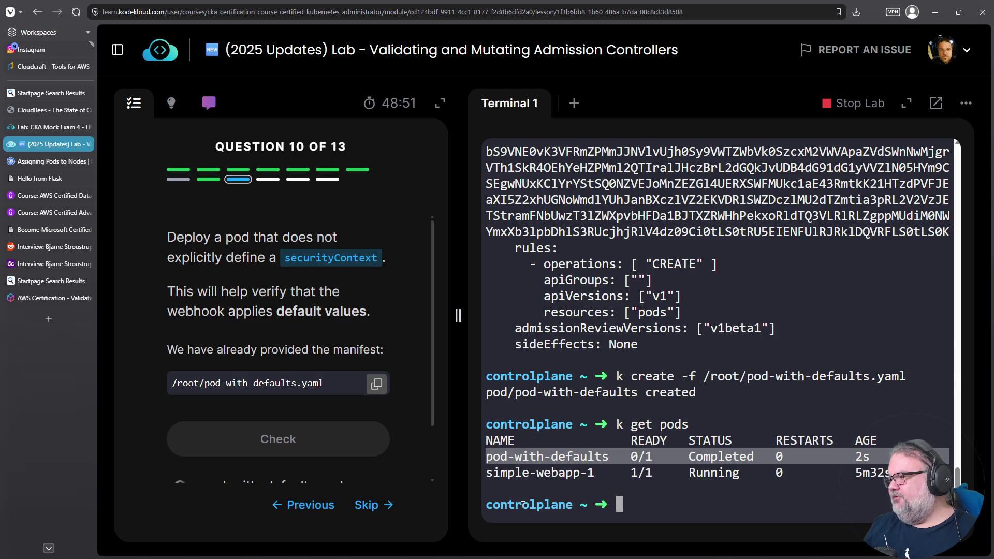
scroll(336, 357, "down", 1)
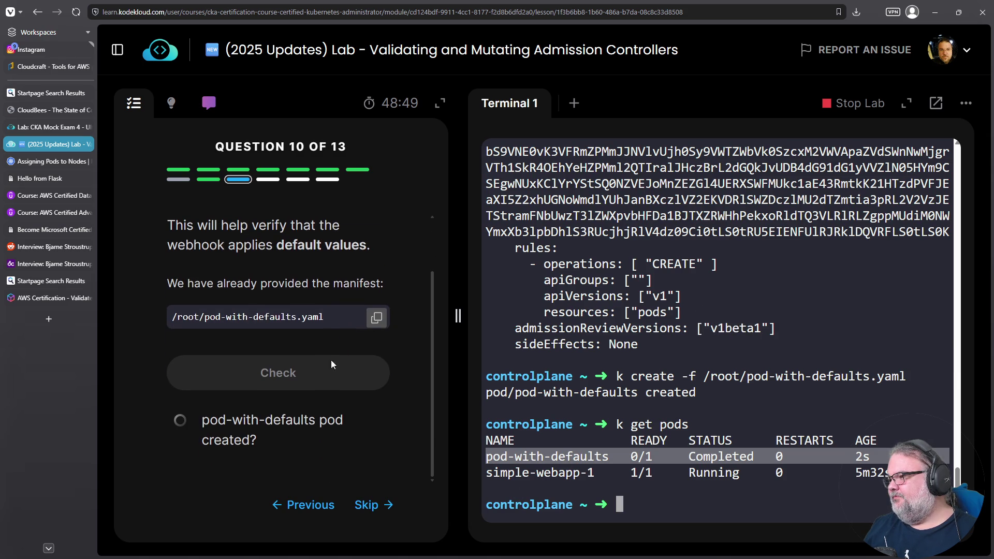
left_click(291, 384)
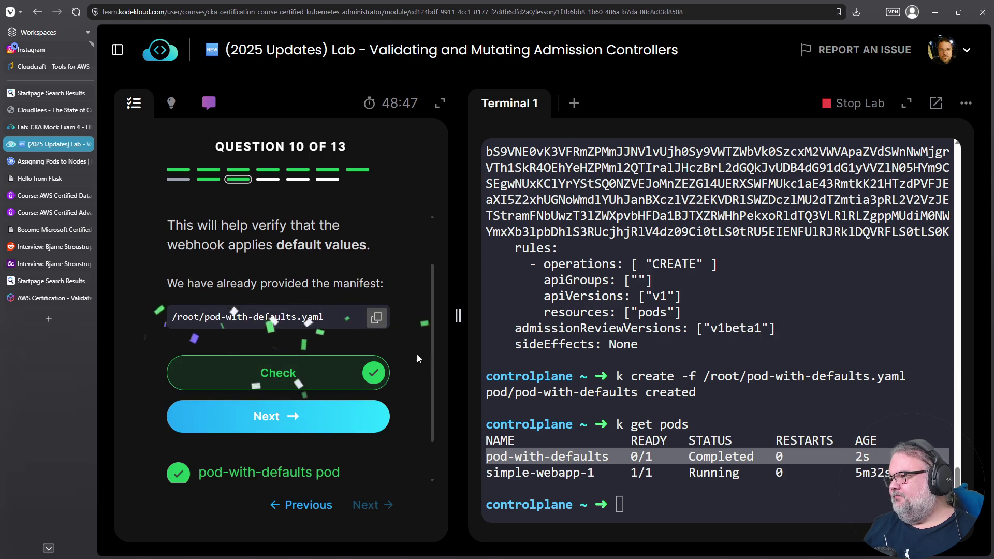
left_click(315, 425)
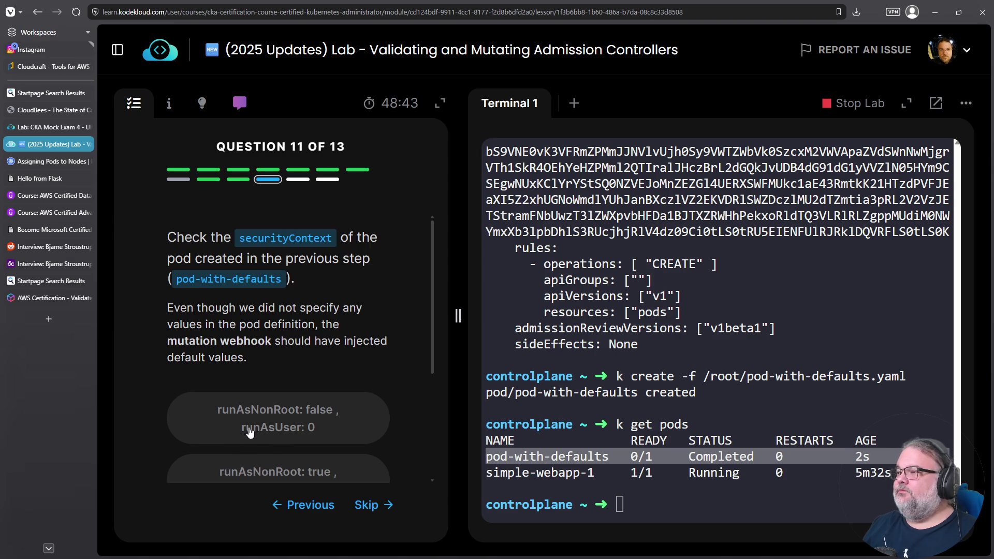
Print the /root/pod-with-defaults.yaml manifest with cat.
left_click(692, 392)
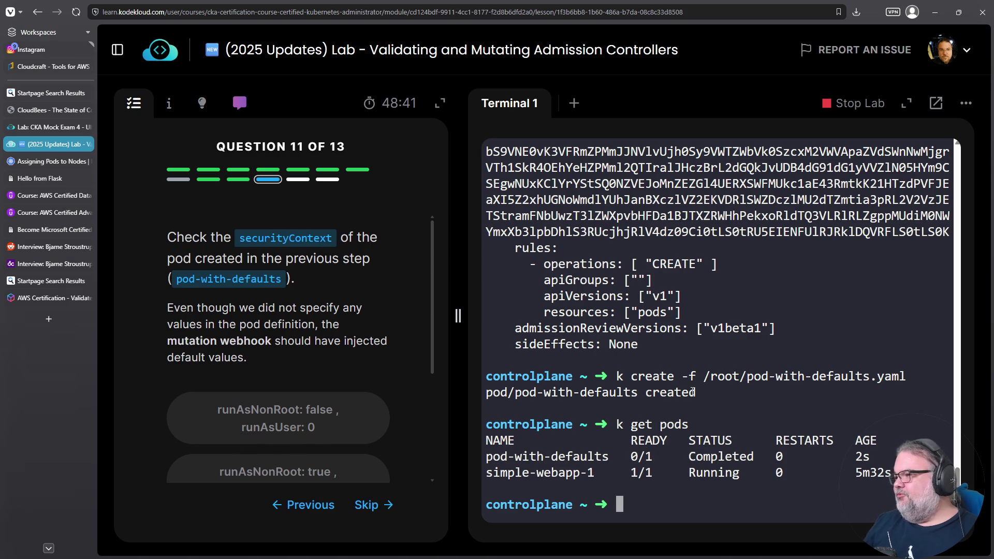
key("Up")
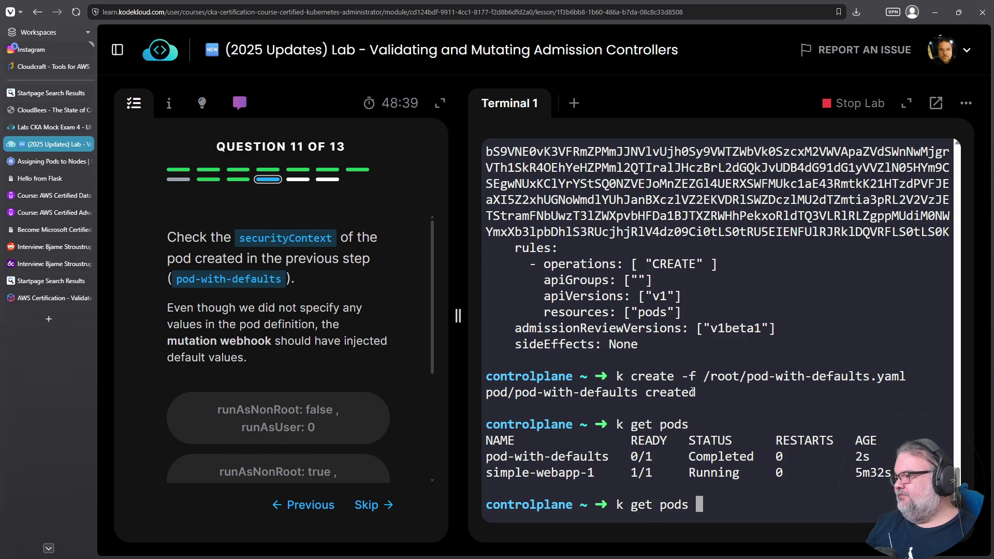
key("Up")
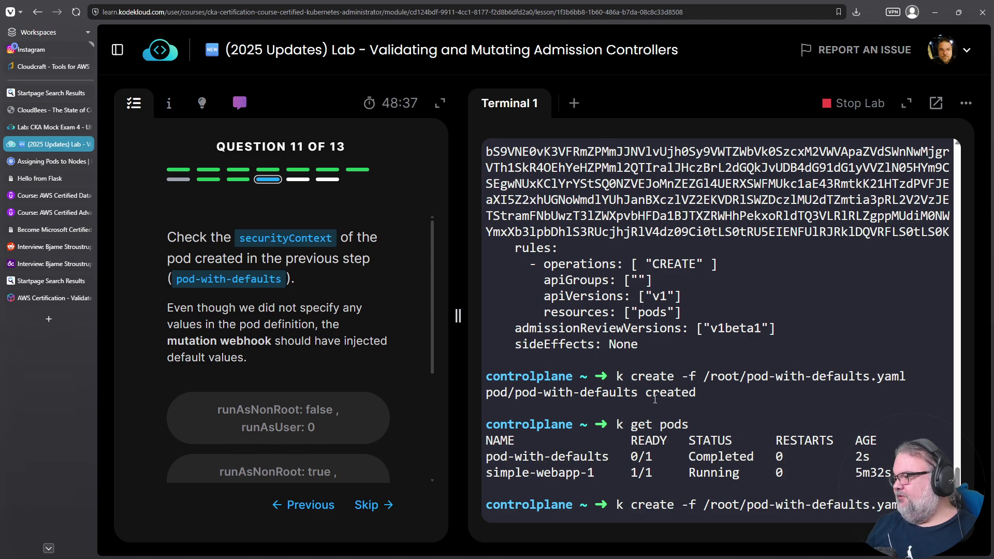
key("Home")
key("Delete")
key("Delete")
type("cat")
key("Delete")
key("Delete")
key("Delete")
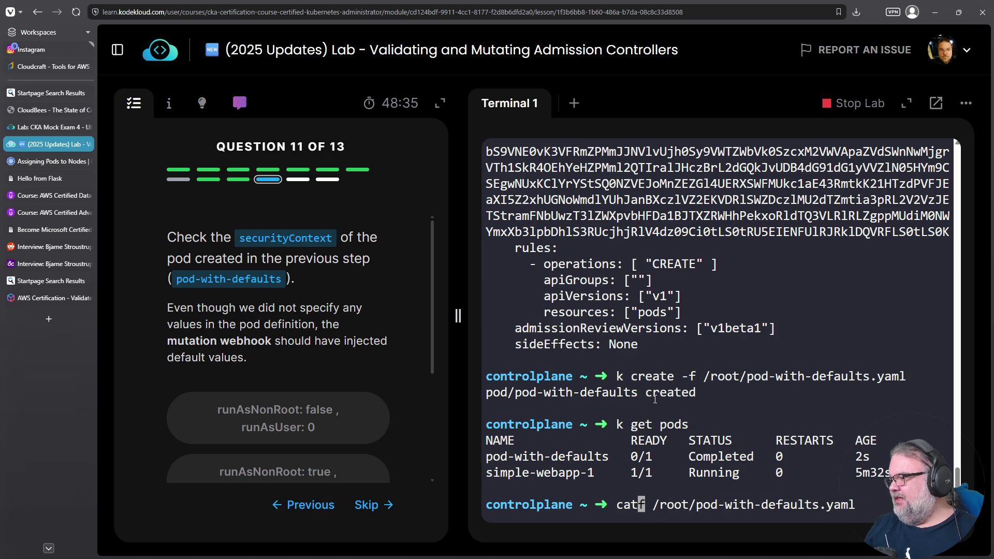
key("Delete")
key("Return")
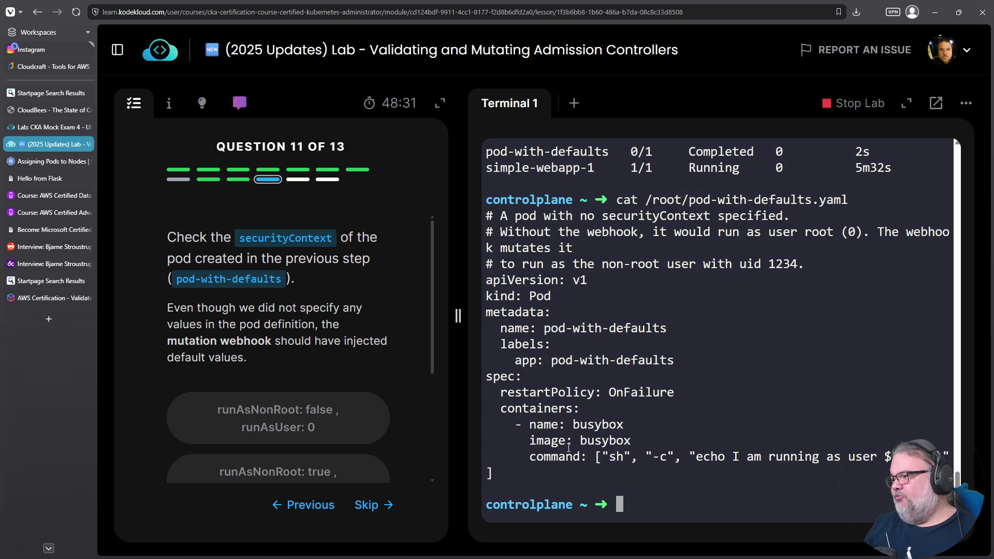
List pods and print pod-with-defaults' full YAML with k get pods pod-with-defaults -o yaml.
key("Up")
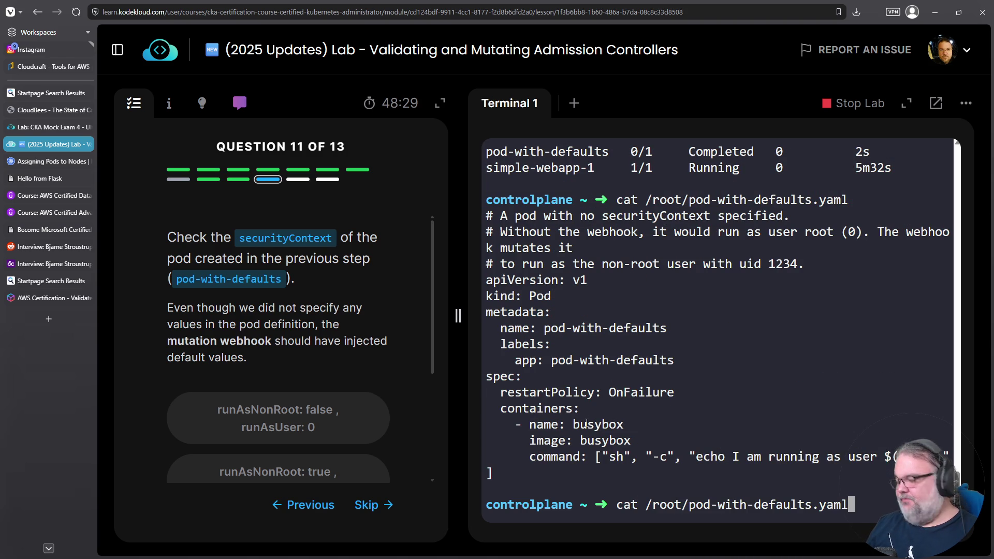
key("ctrl+c")
type("k get pods")
key("Return")
type("k get pods pod-with-defaults -o yaml")
key("Return")
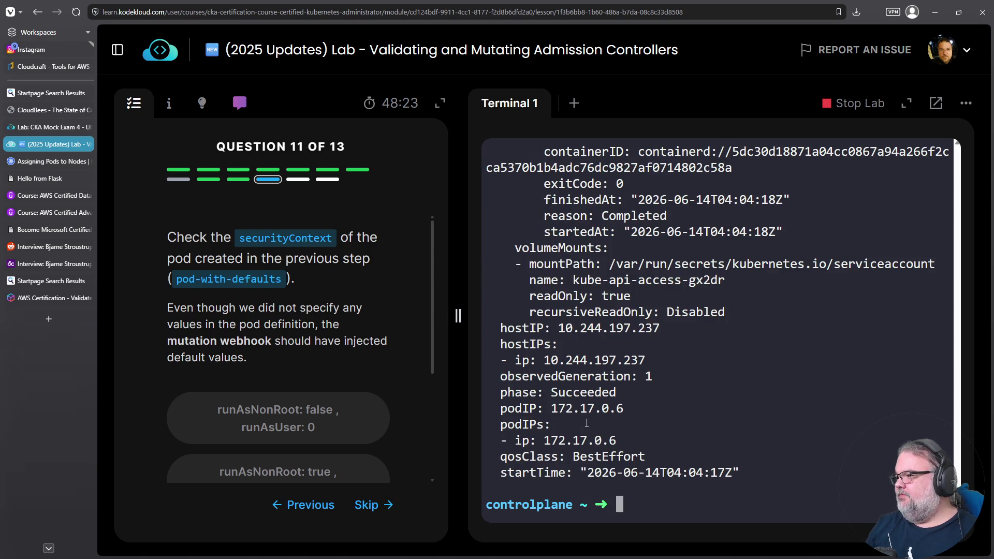
Scroll through the pod YAML to inspect its empty securityContext field.
scroll(620, 379, "up", 15)
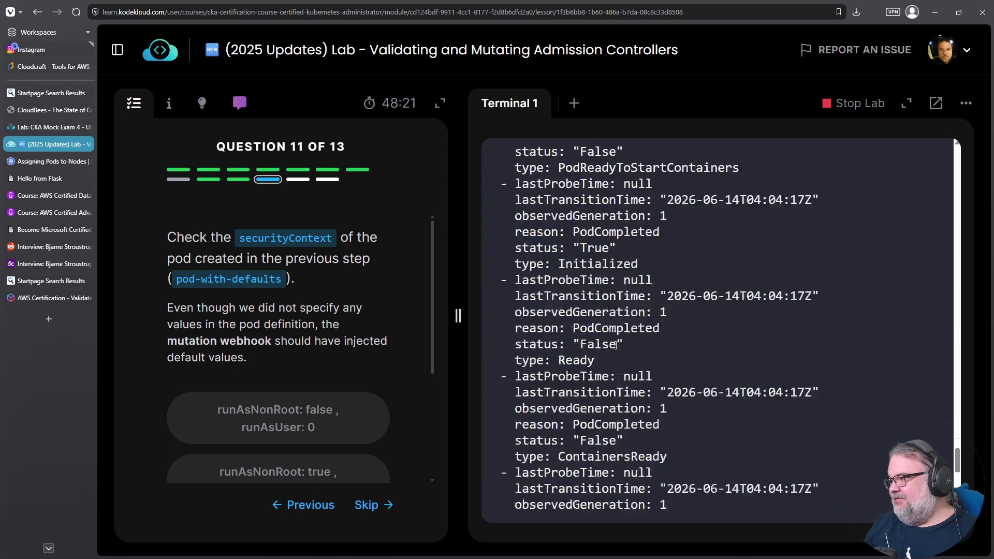
scroll(615, 346, "up", 5)
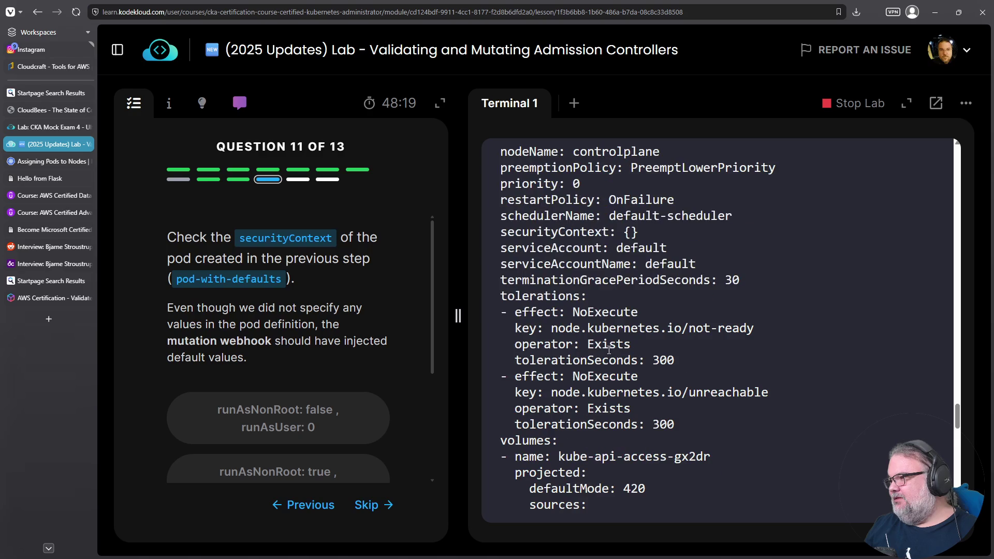
scroll(608, 350, "up", 6)
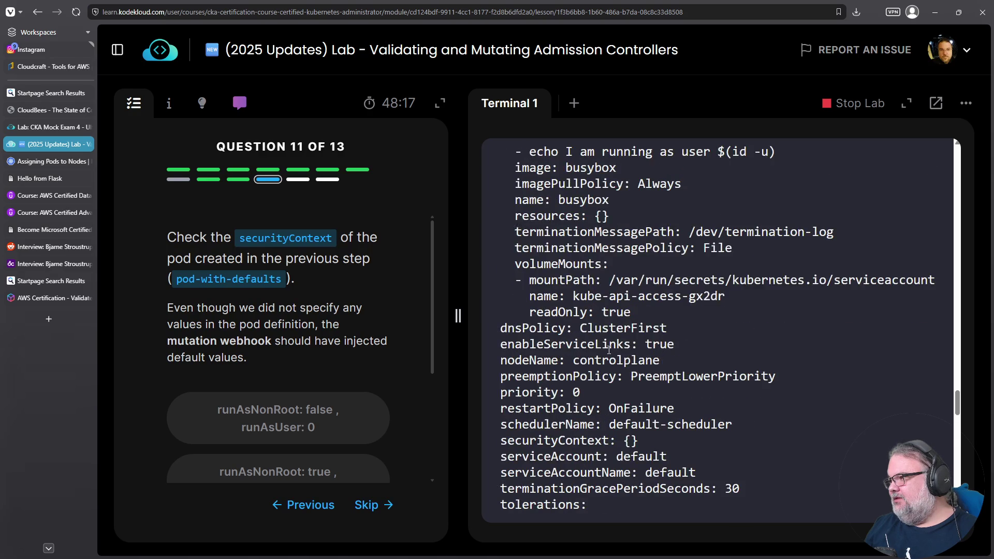
scroll(608, 350, "up", 2)
scroll(609, 350, "down", 3)
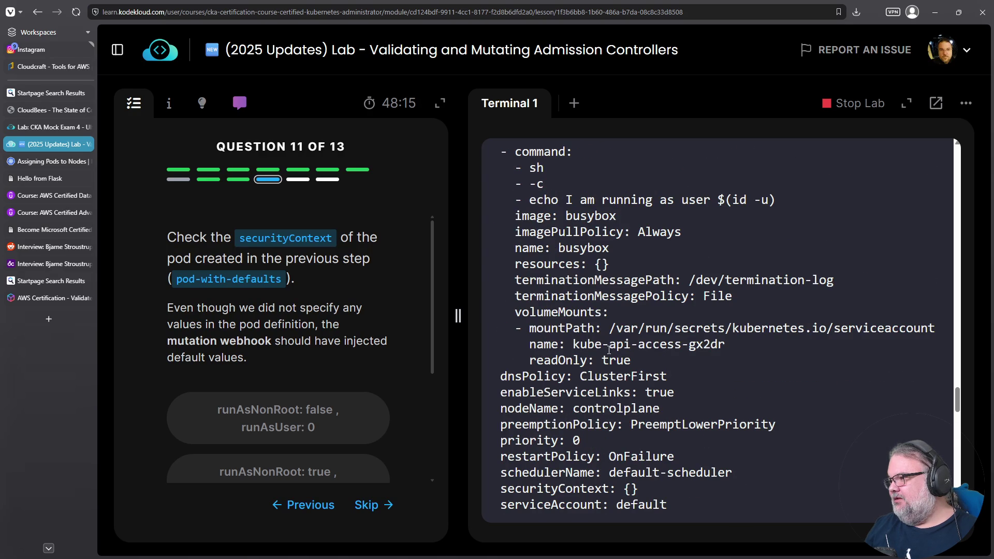
scroll(609, 350, "down", 2)
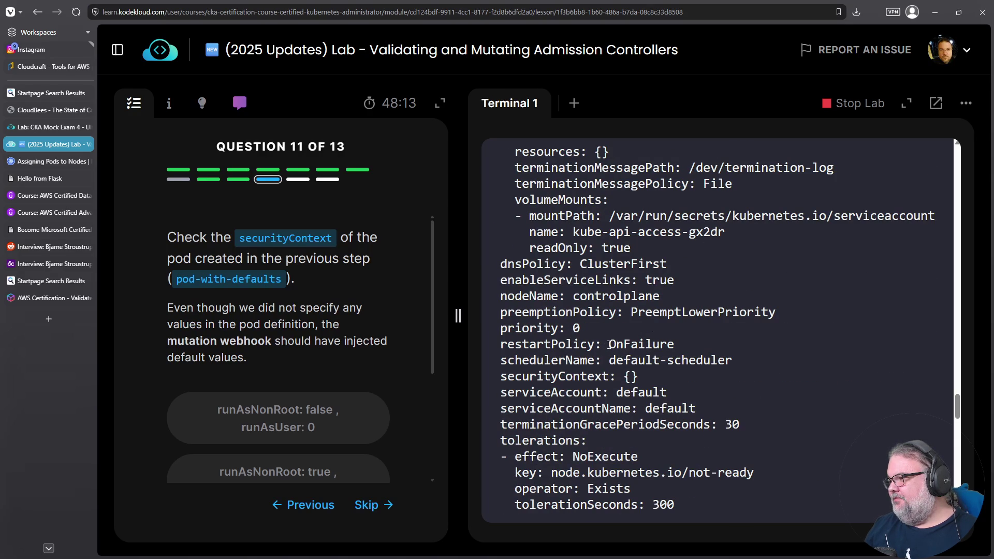
triple_click(589, 375)
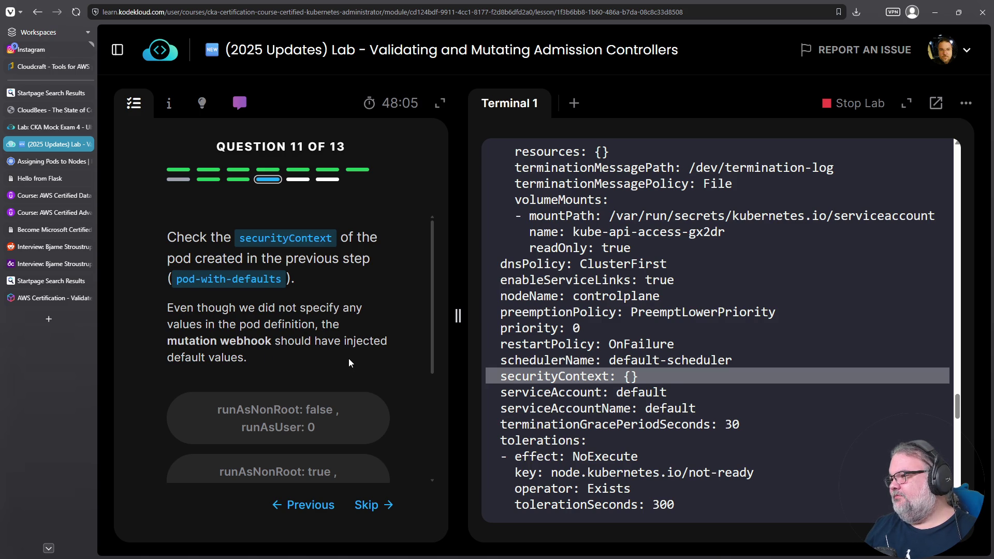
scroll(354, 361, "down", 3)
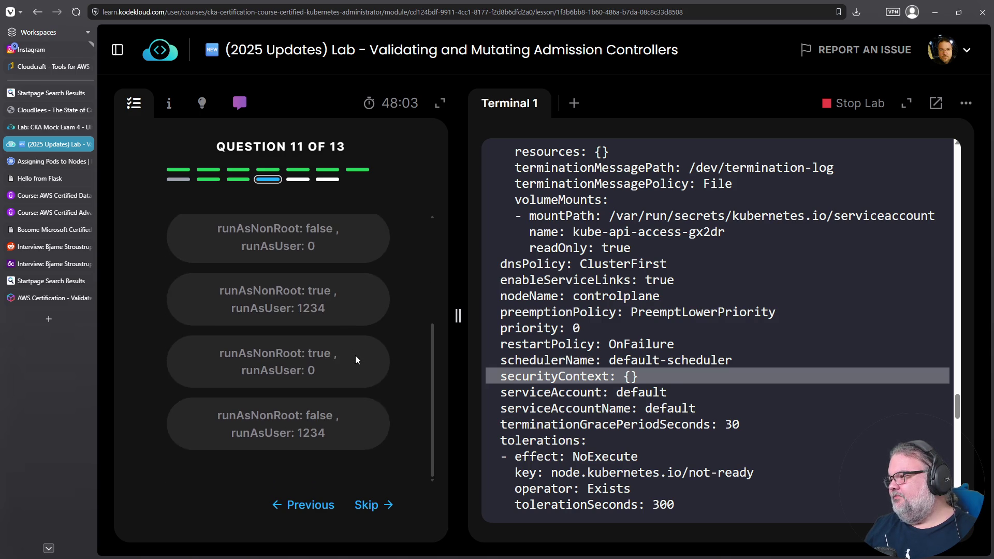
scroll(355, 355, "up", 3)
scroll(476, 365, "up", 4)
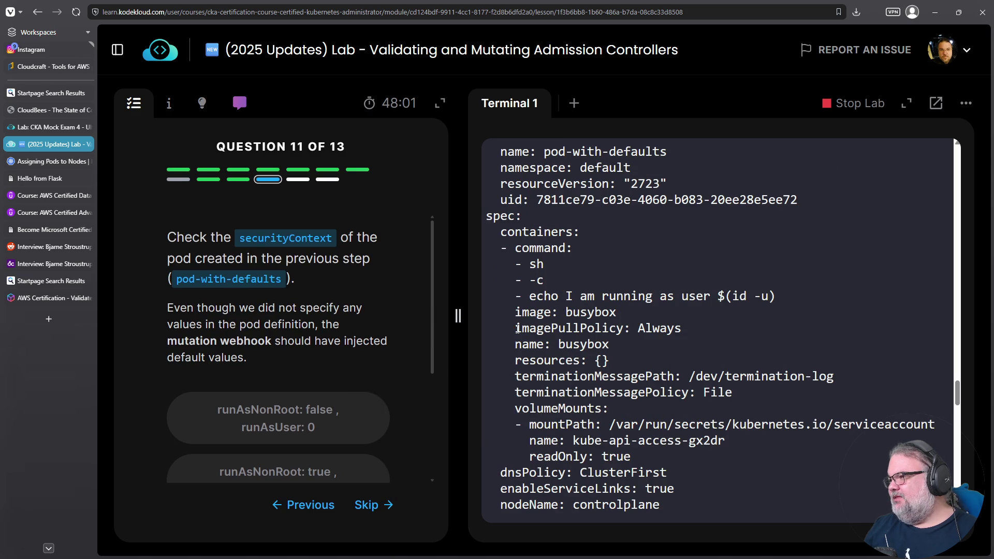
scroll(557, 330, "up", 10)
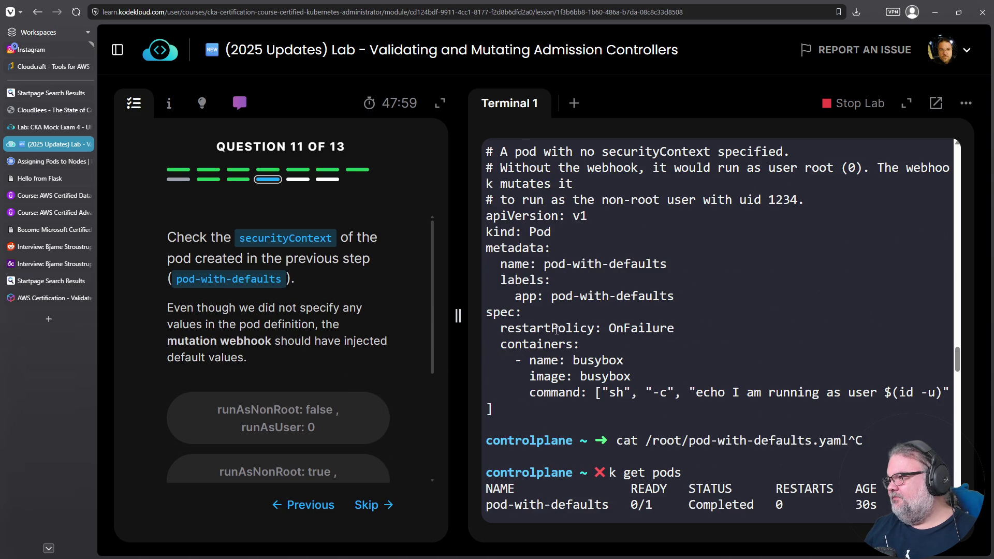
scroll(588, 354, "down", 7)
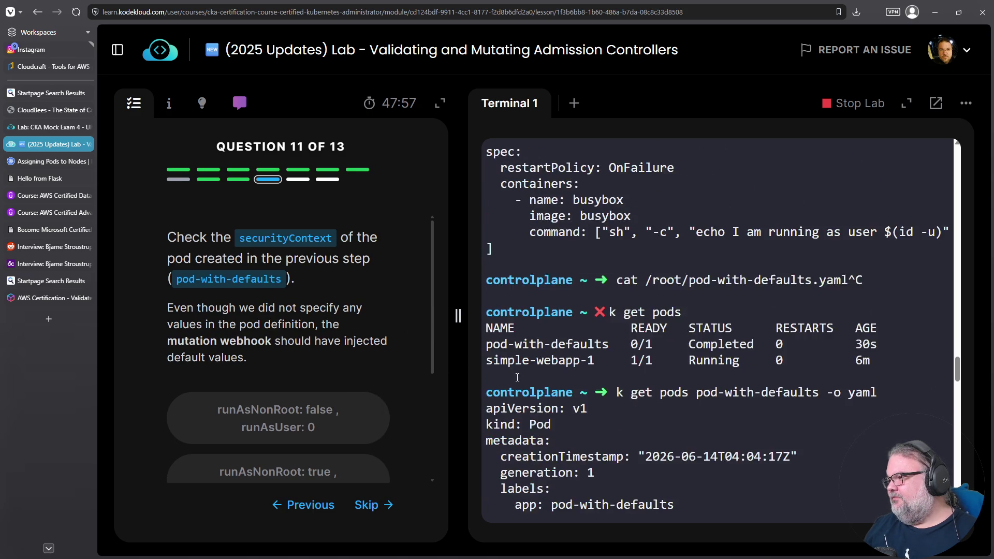
scroll(588, 355, "down", 4)
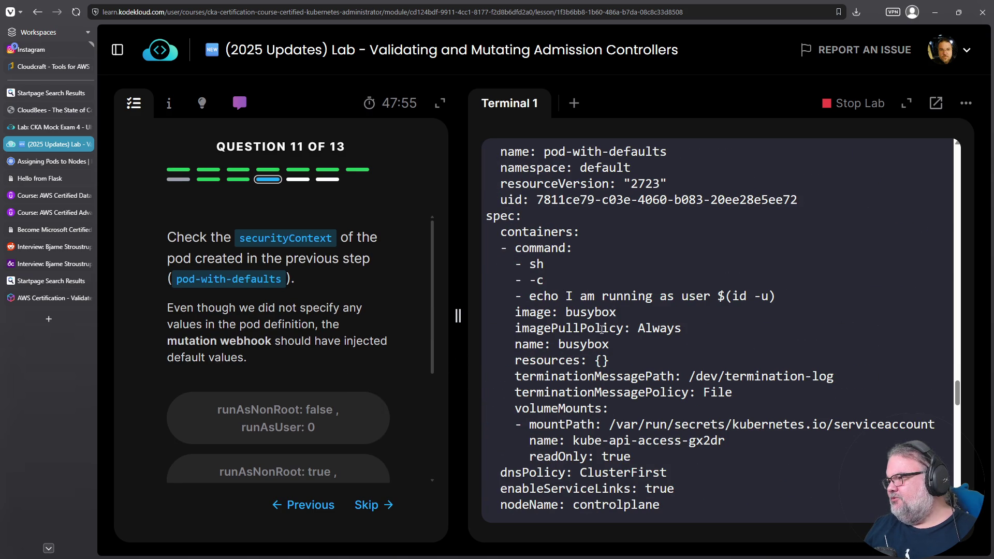
scroll(399, 370, "down", 2)
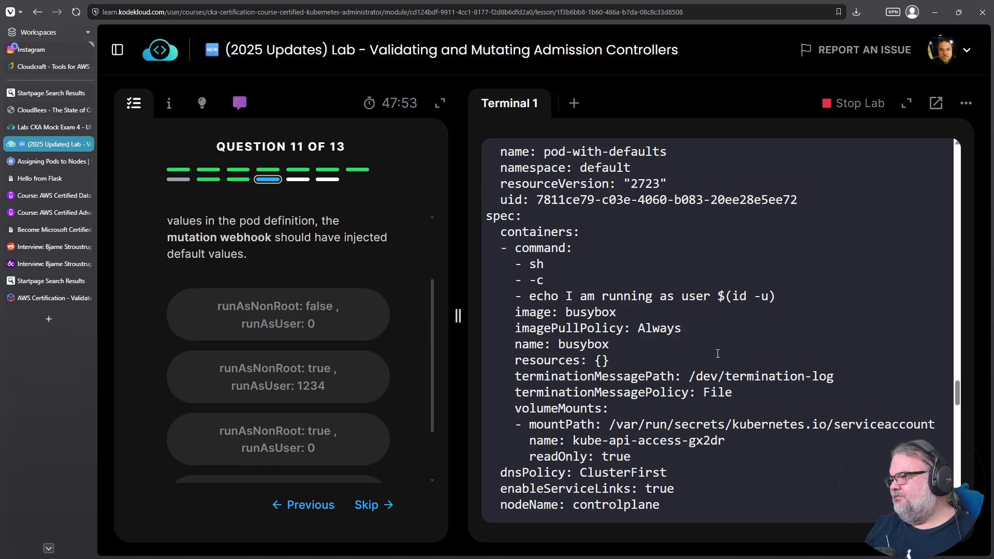
scroll(621, 390, "down", 1)
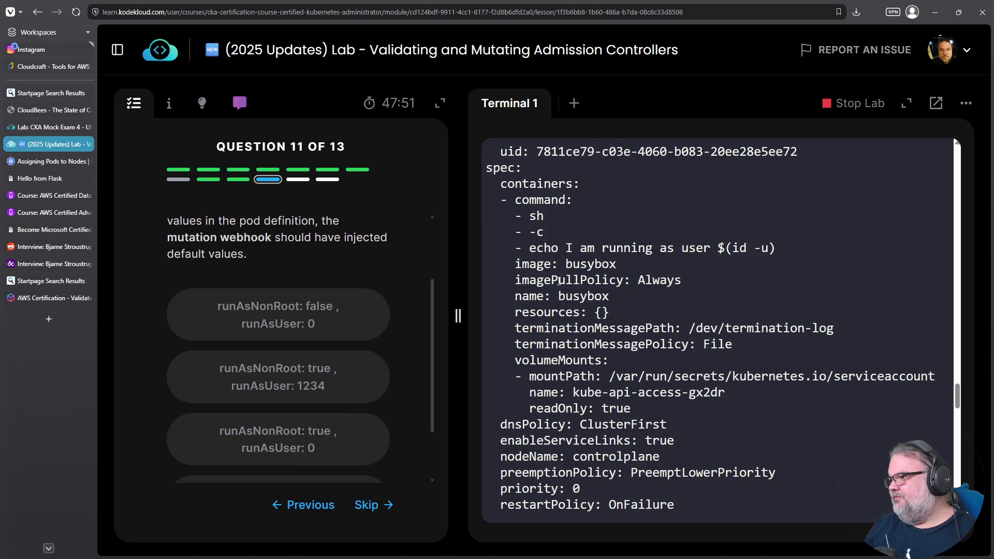
scroll(559, 282, "down", 2)
scroll(590, 335, "down", 2)
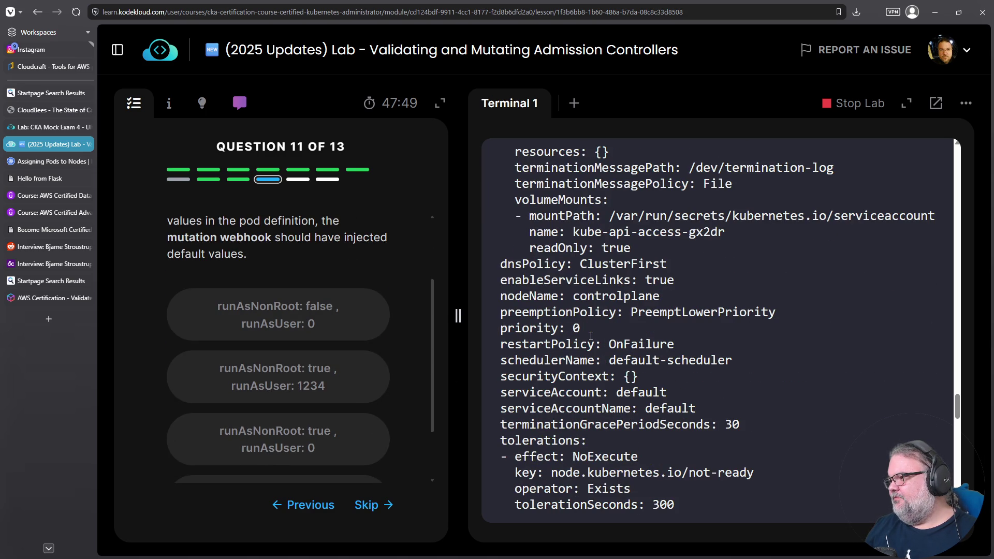
scroll(590, 335, "down", 8)
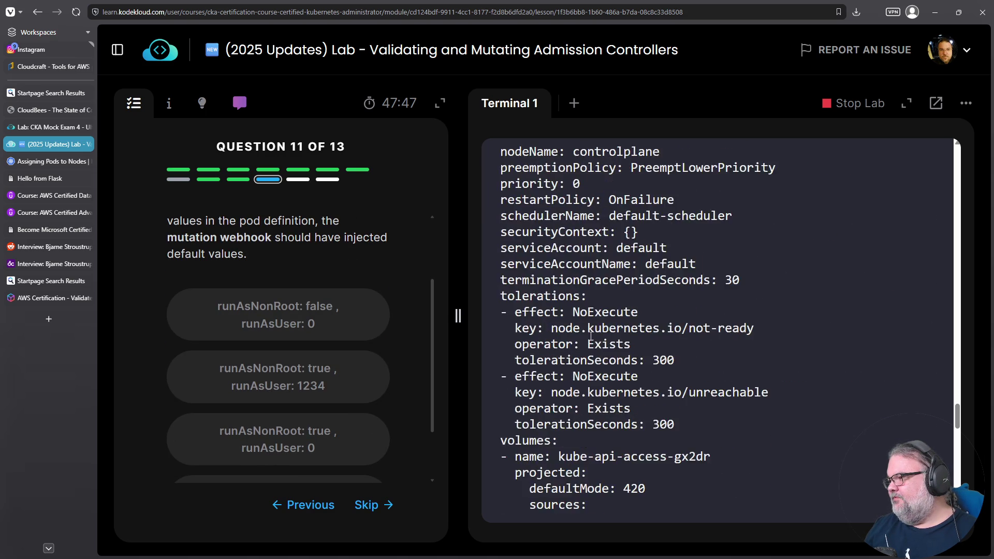
scroll(591, 336, "down", 12)
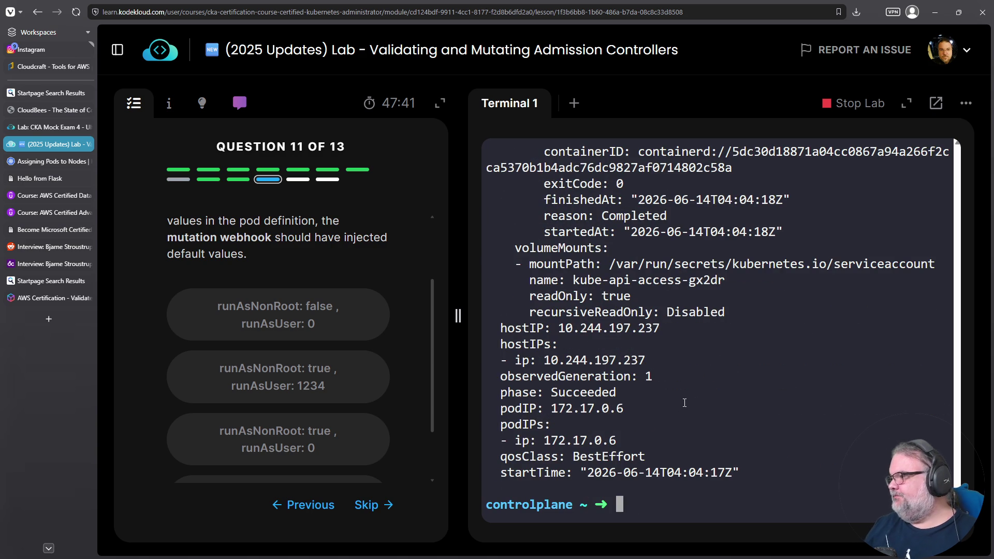
key("Up")
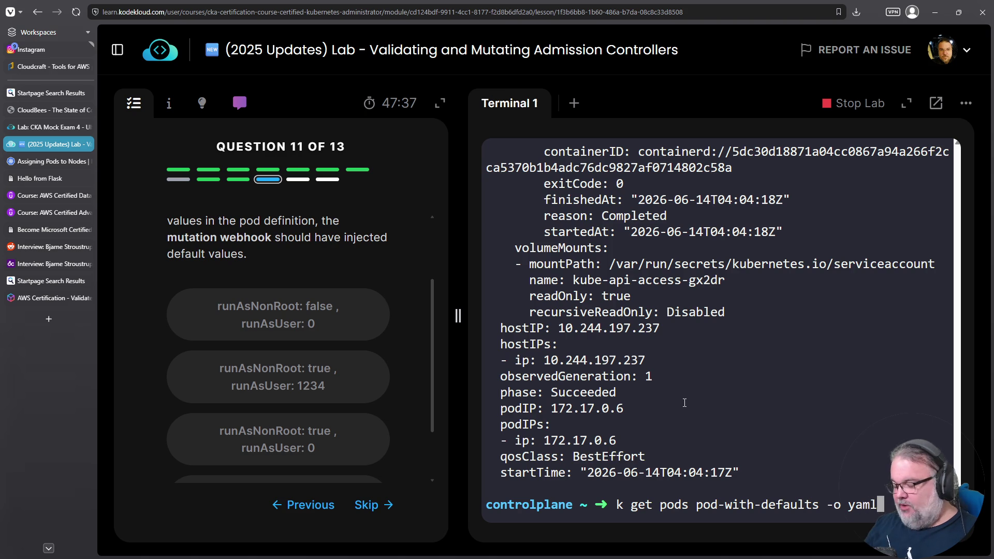
List the home directory files and the CRDs, and try k get api-resources.
key("ctrl+c")
type("ls")
key("Return")
type("k get ")
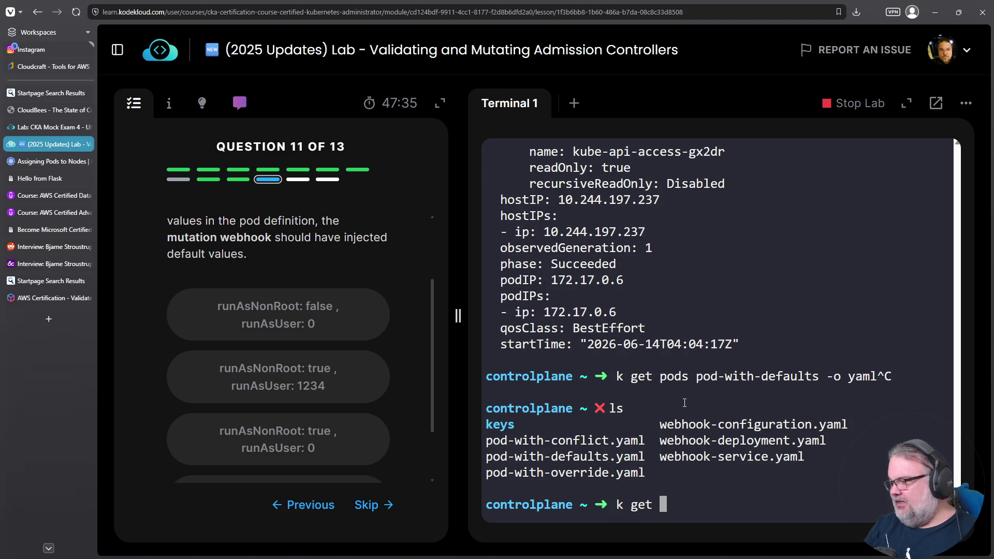
type("crd")
key("Return")
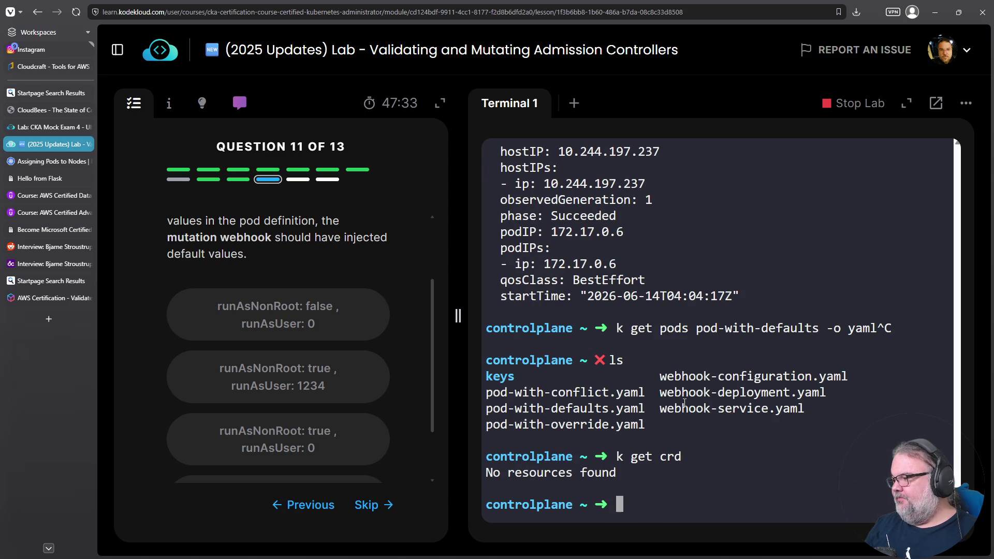
type("k get api-")
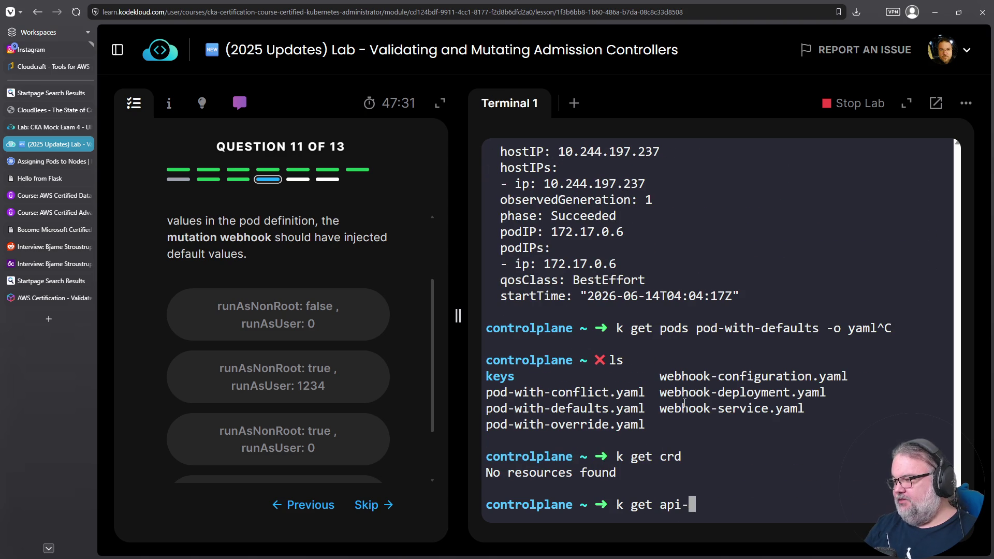
type("resources")
key("Return")
Run k api-resources and filter its output for mutating.
key("Up")
key("ctrl+a")
key("Right")
key("Right")
key("Delete")
key("Delete")
key("Delete")
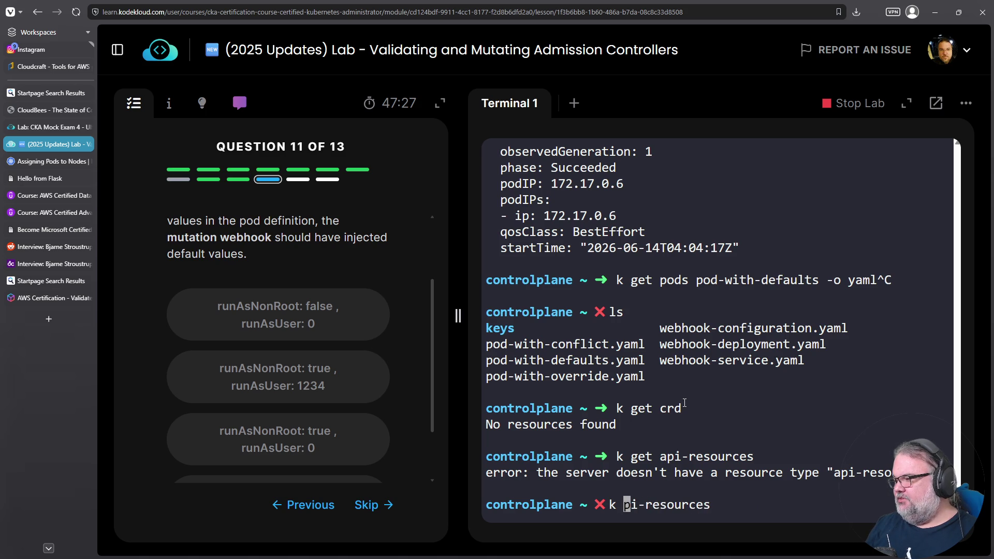
type("a")
key("Return")
key("Up")
type("|")
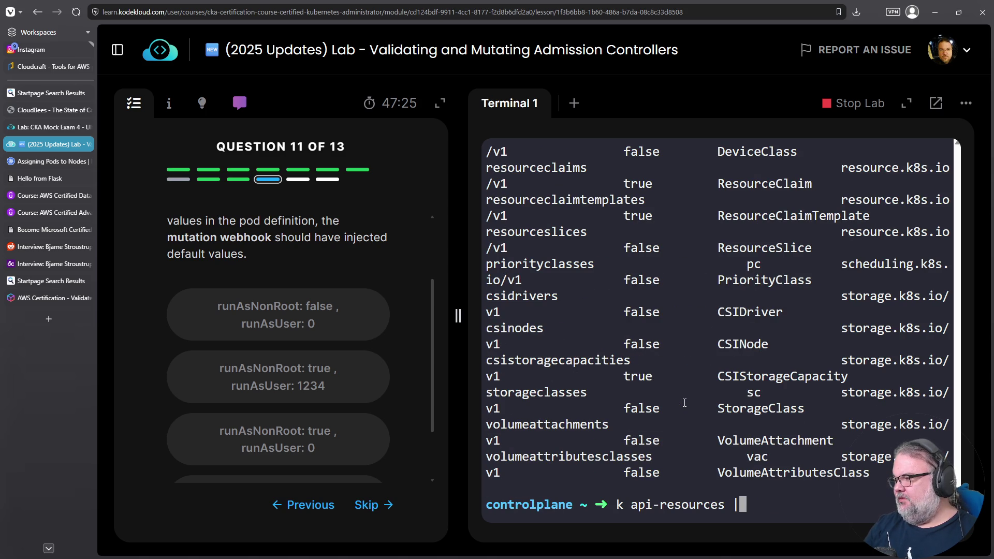
type(" fgrep mutating")
key("Return")
Query mutatingwebhookconfigurations, with and without -A, finding none in the cluster.
type("k get")
double_click(576, 457)
right_click(568, 462)
right_click(626, 240)
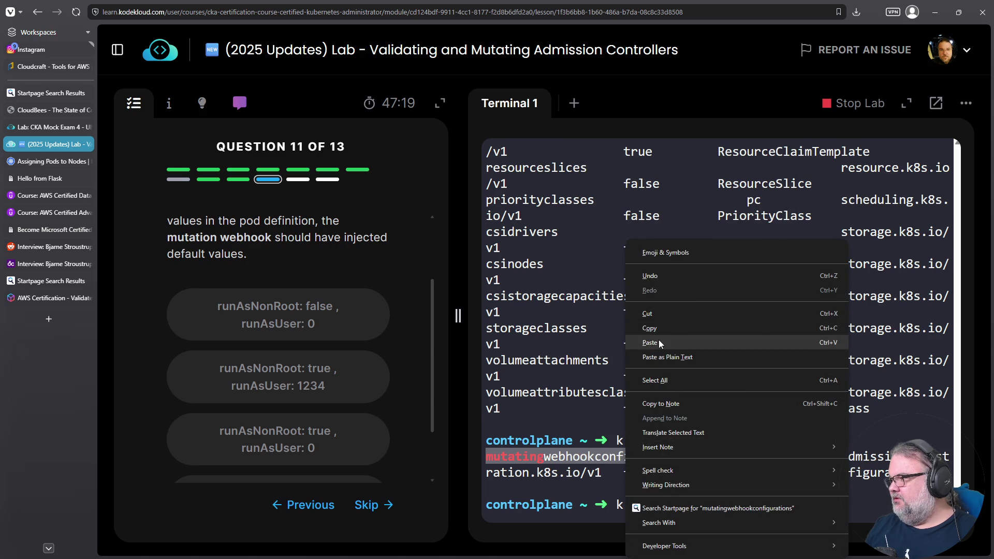
left_click(658, 341)
key("Return")
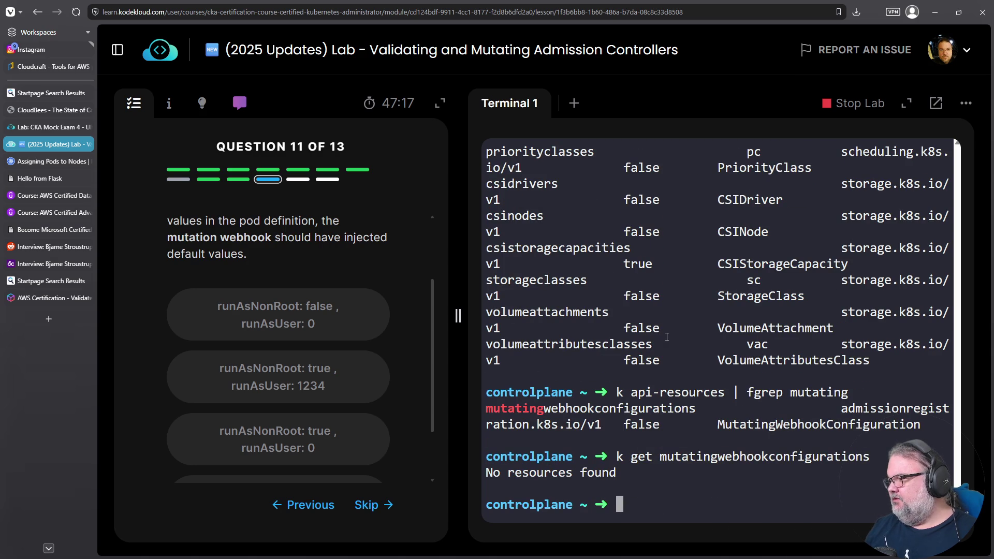
key("Up")
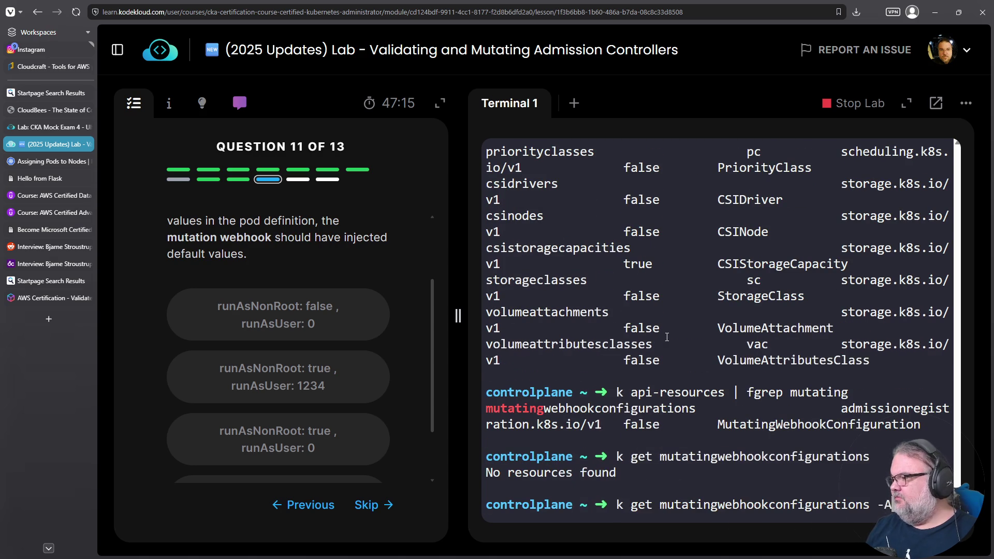
key("Return")
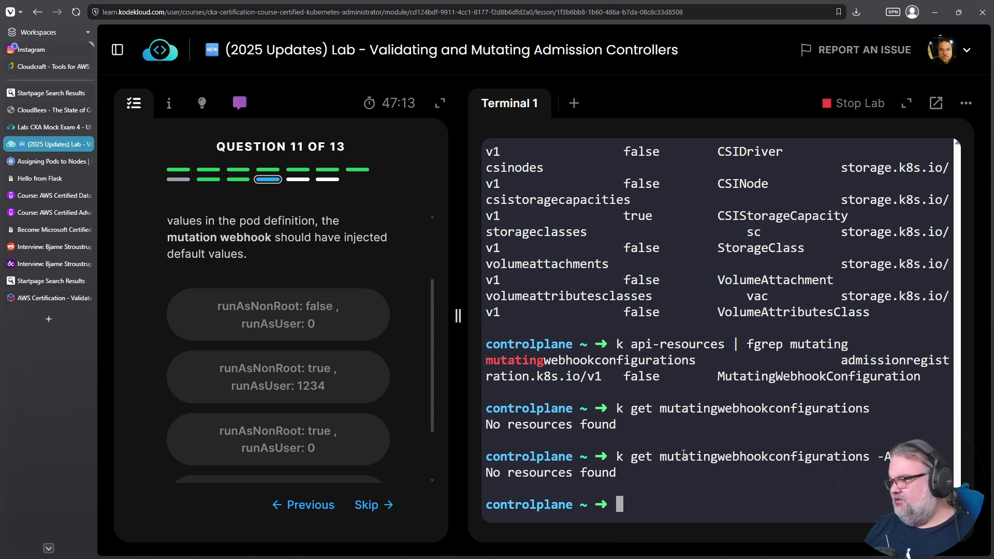
List the files and grep * and *.yaml for 'mutating', finding no matches.
type("ls")
key("Return")
type("k create -f")
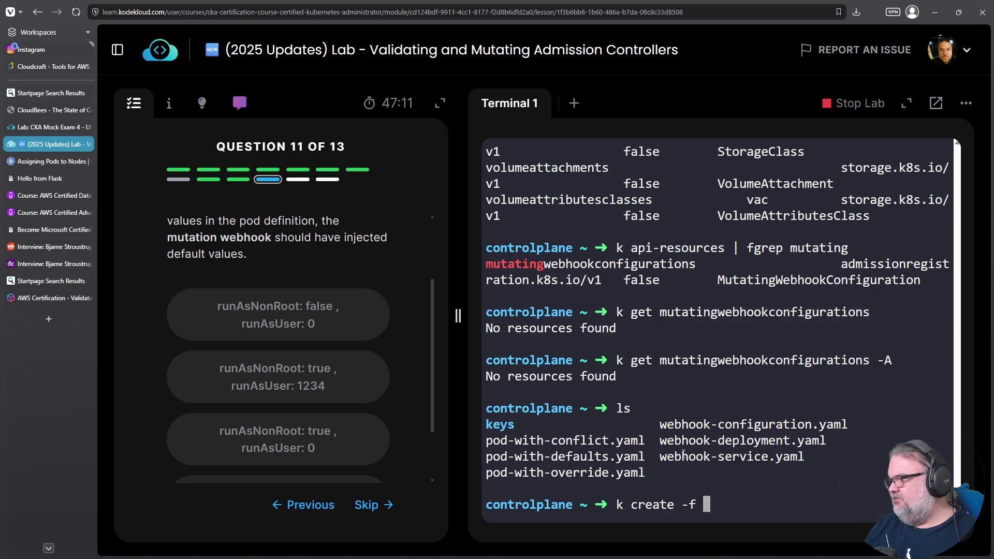
key("ctrl+c")
type("fgrep m")
key("BackSpace")
key("BackSpace")
type("o")
key("ctrl+c")
type("fgrep mutating *")
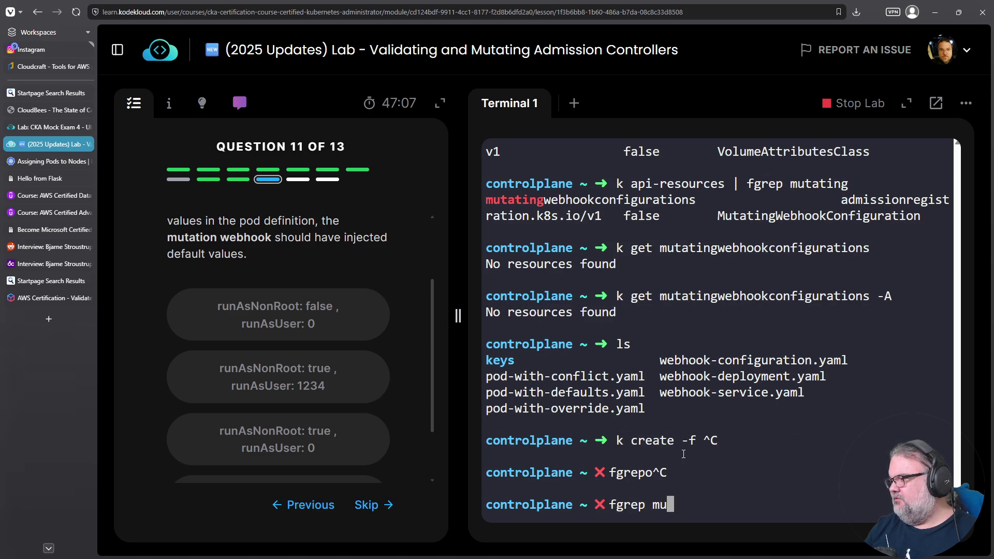
key("Return")
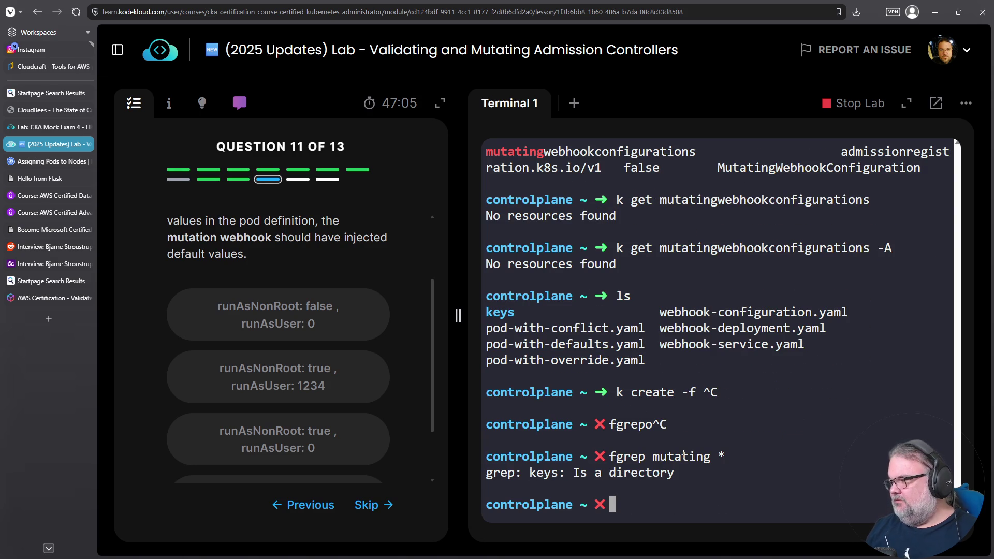
key("Up")
type(".yaml")
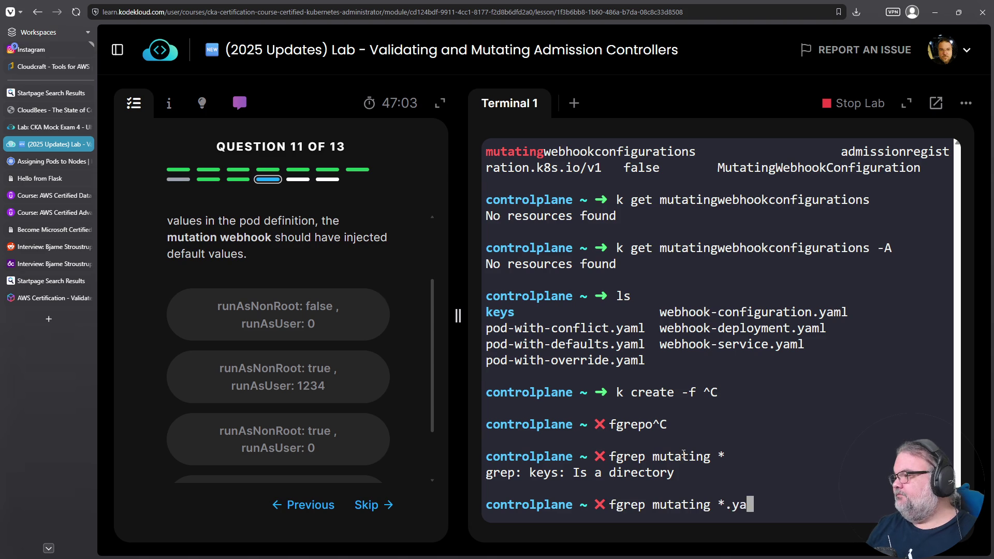
key("Return")
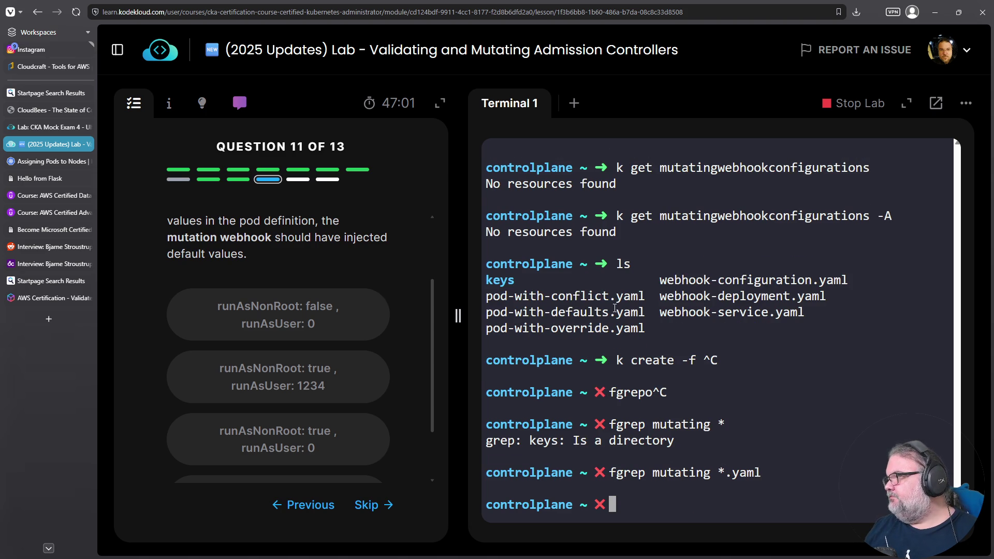
double_click(751, 280)
Display the contents of webhook-configuration.yaml with cat.
right_click(756, 290)
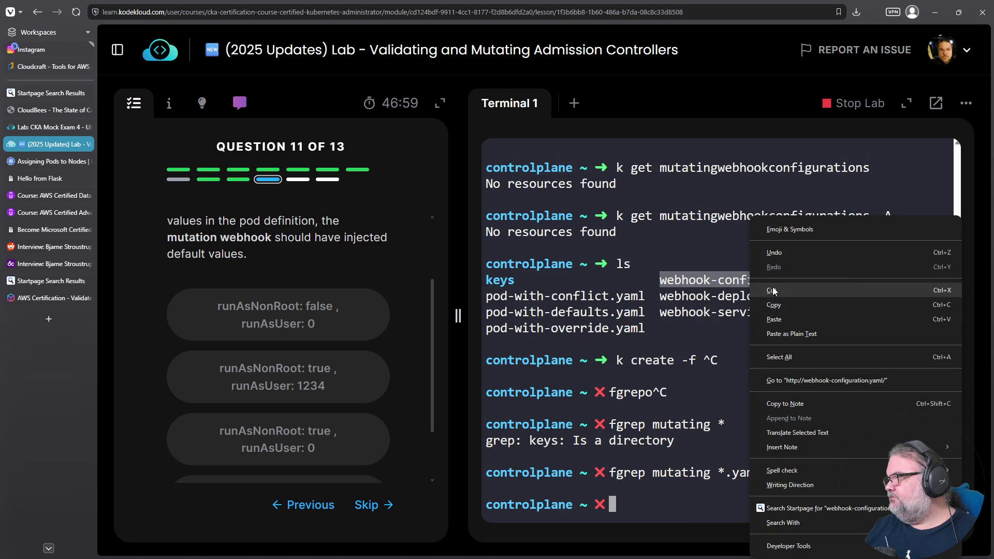
left_click(772, 287)
right_click(731, 302)
left_click(745, 314)
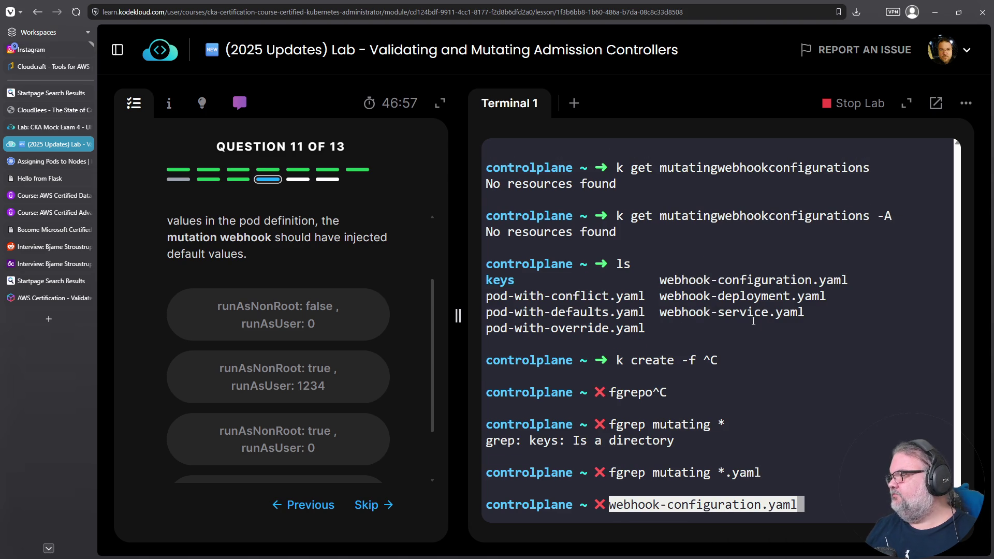
key("Home")
type("cat")
key("Return")
Create the webhook configuration with k create -f webhook-configuration.yaml, correcting the 'craete' typo.
key("Up")
key("Home")
key("Delete")
key("Delete")
key("Delete")
type("k craete -f")
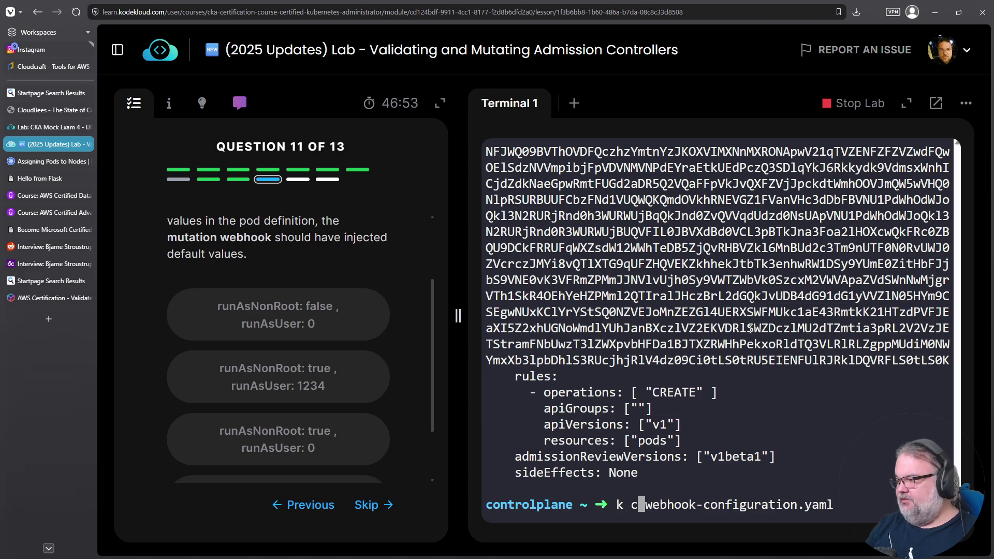
key("Return")
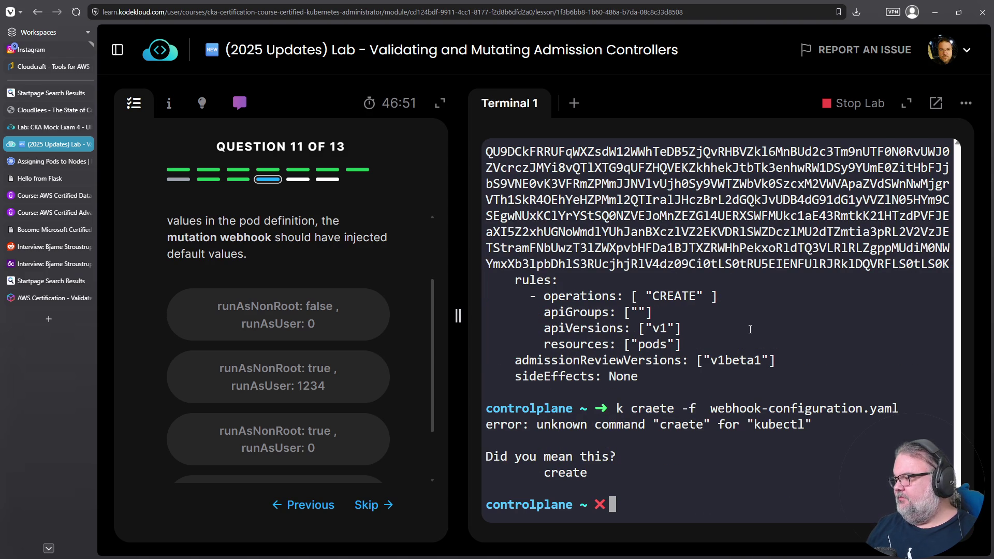
key("Up")
key("Home")
key("Right")
key("Right")
key("Right")
key("Delete")
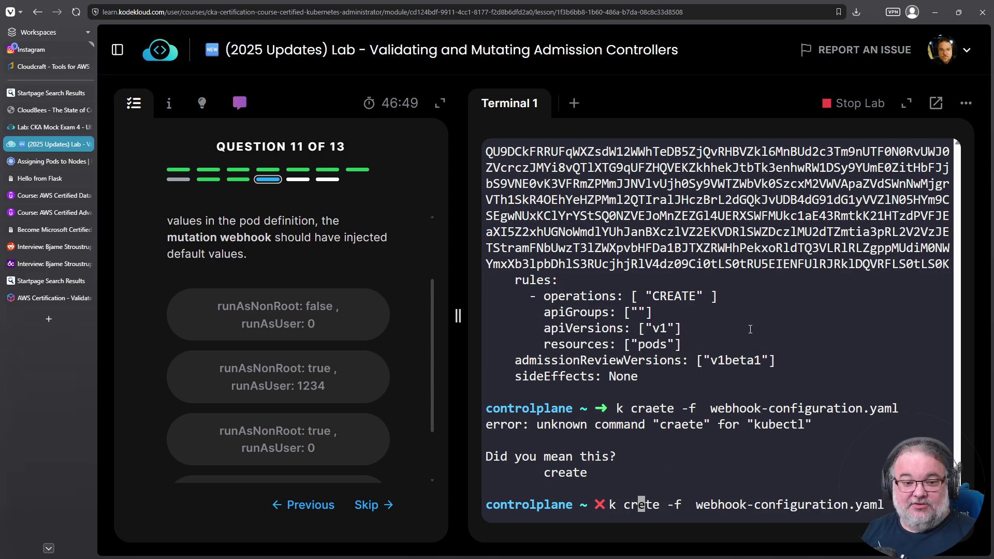
key("Right")
type("a")
key("Return")
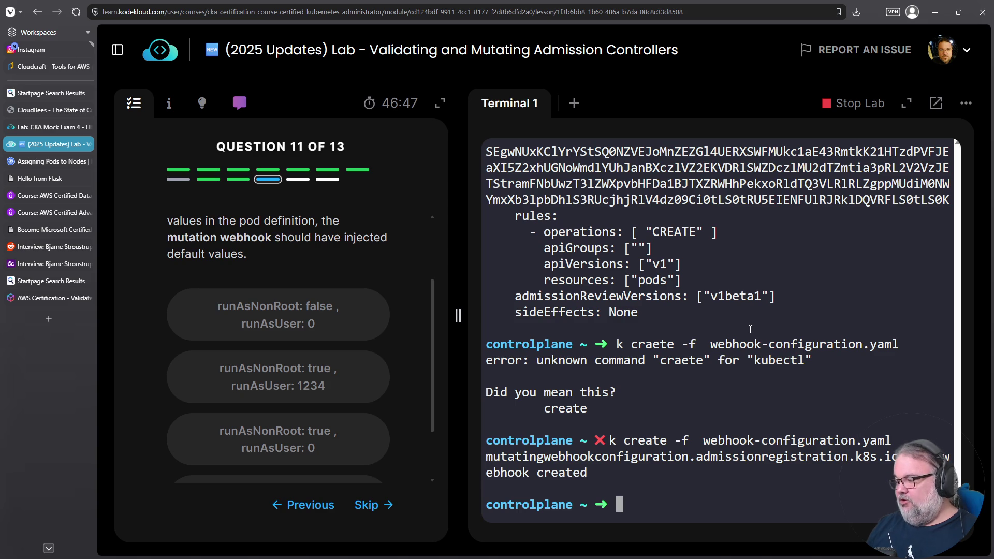
Run k get mutatingwebhookconfiguration to confirm demo-webhook exists, then list the directory.
left_click_drag(688, 455, 485, 455)
right_click(505, 460)
left_click(561, 226)
right_click(572, 240)
left_click(610, 344)
key("Home")
type("k get")
key("Return")
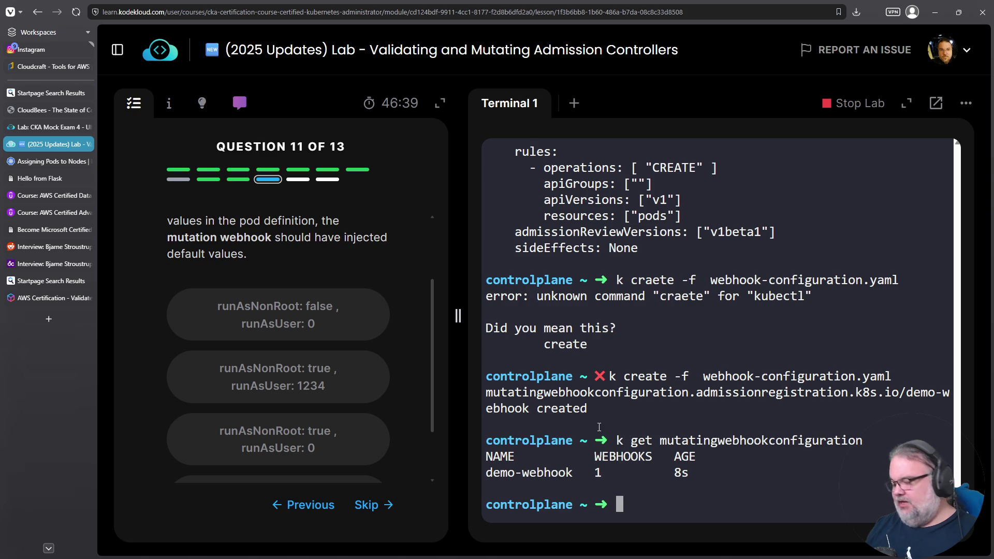
type("ls")
key("Return")
Delete the pod-with-defaults pod with 'k delete -f pod-with-defaults.yaml', fixing the mistyped file name.
type("k delet")
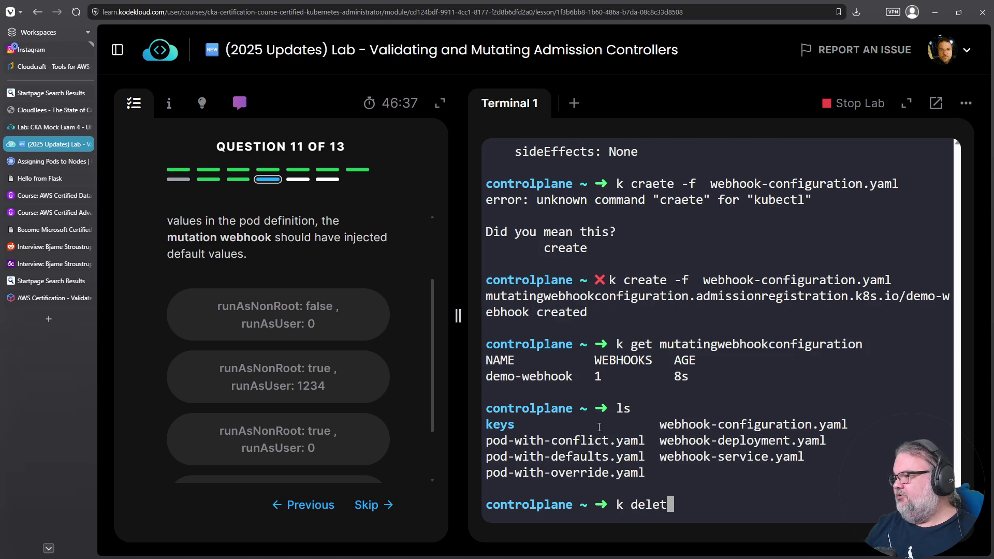
type("e -f pod-with-")
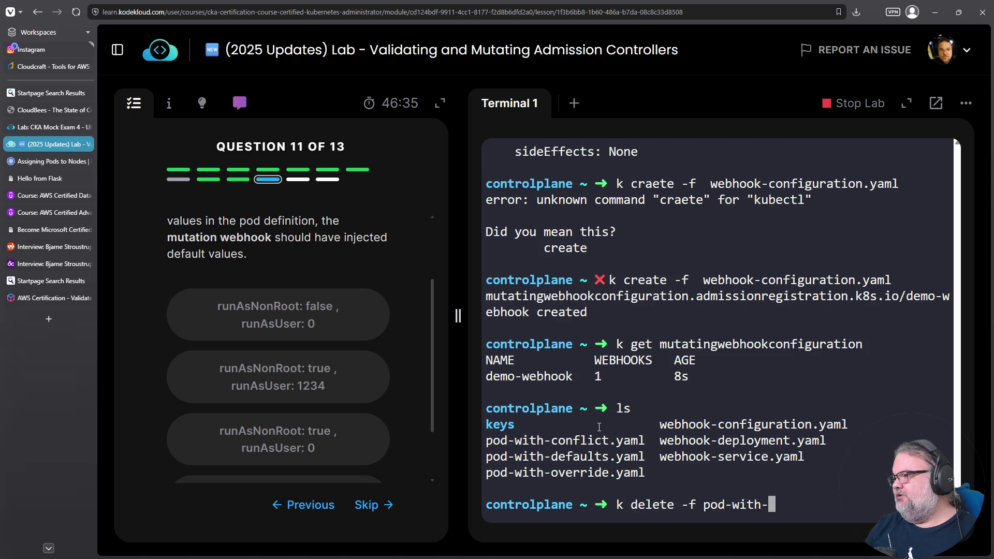
type("defaeul")
key("Return")
key("Up")
key("Left")
key("Left")
key("Left")
key("Delete")
key("Right")
key("Right")
key("Tab")
key("Return")
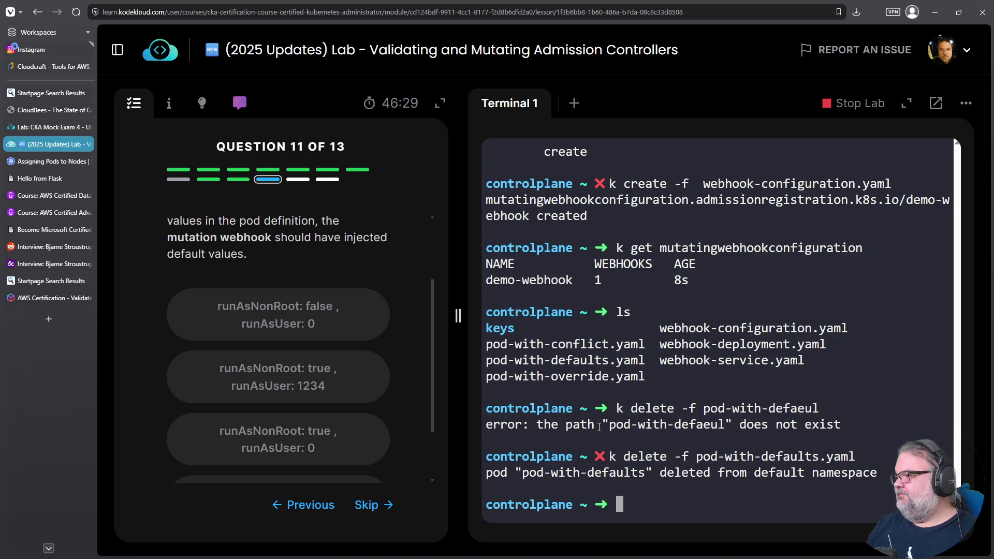
Recreate the pod with 'k create -f pod-with-defaults.yaml' so the new webhook applies.
key("Up")
key("Home")
key("Delete")
key("Delete")
key("Delete")
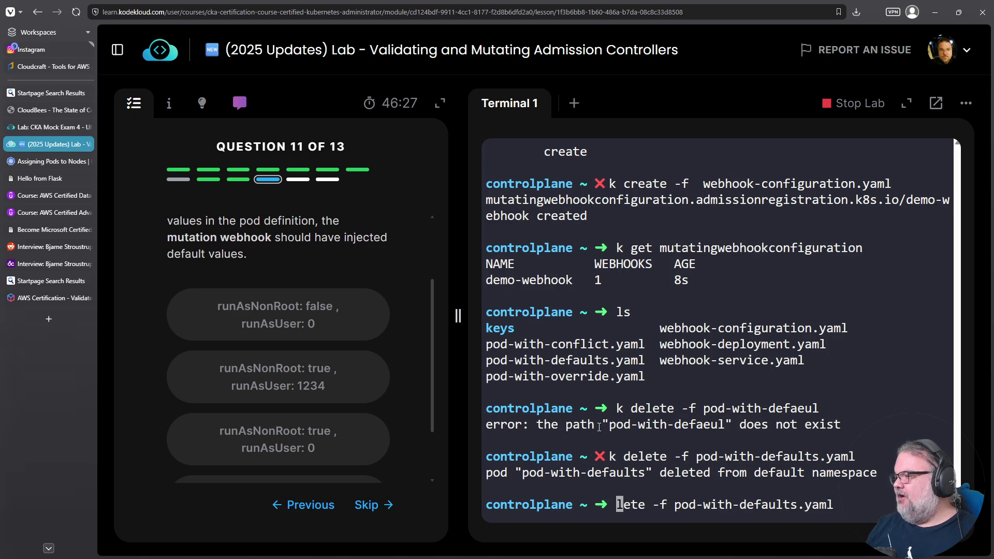
key("Delete")
key("Delete")
type("l")
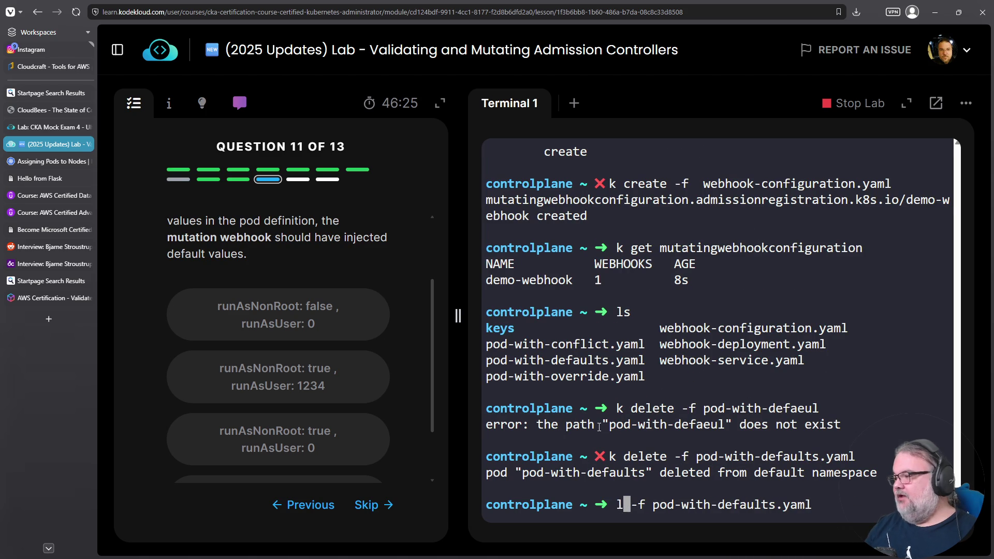
type(" create")
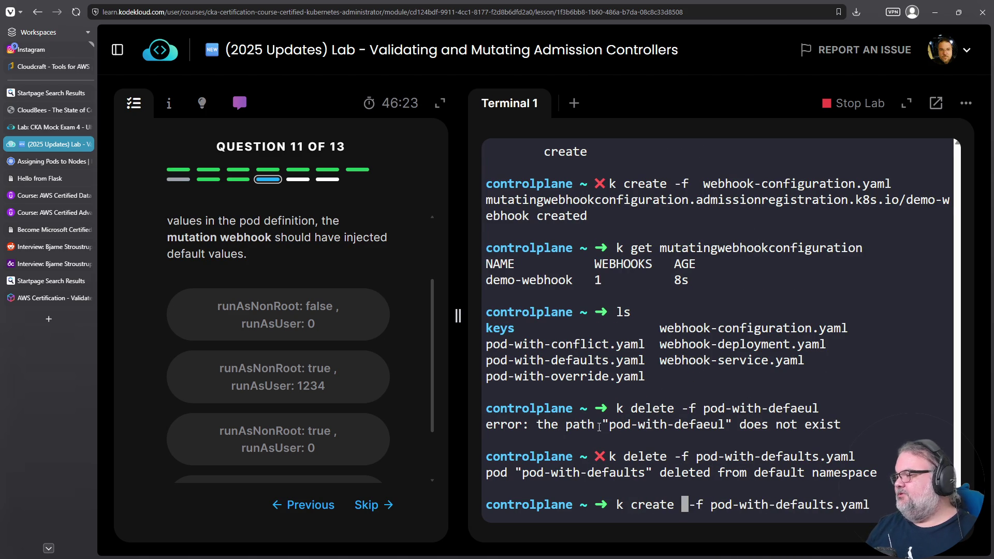
key("Return")
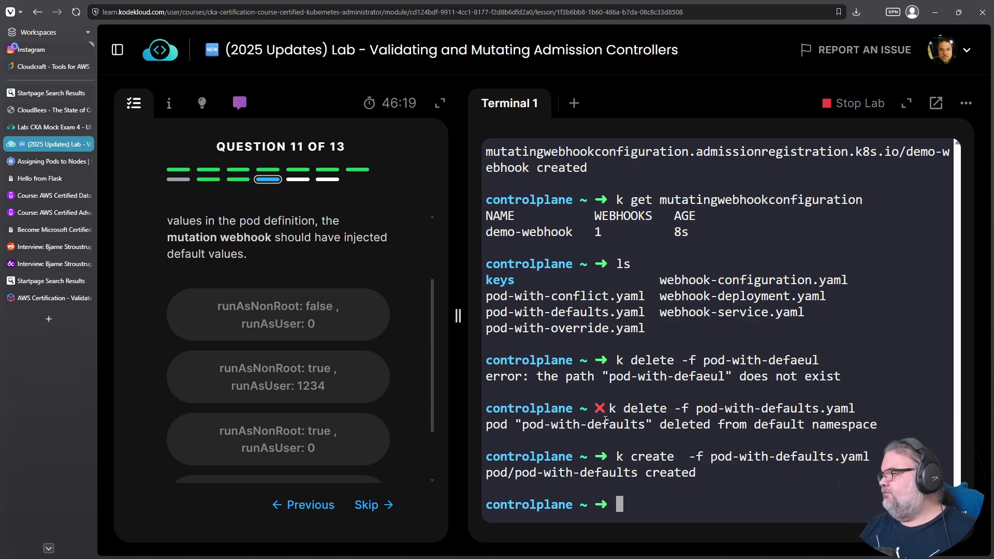
List pods to confirm pod-with-defaults shows Completed, then search history for 'get pods -o yaml'.
type("k get pods")
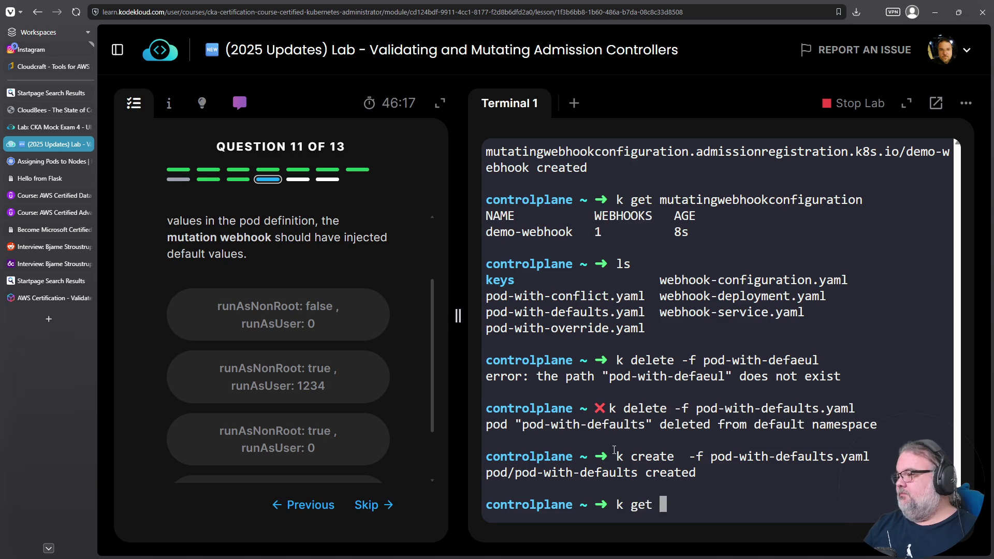
key("Return")
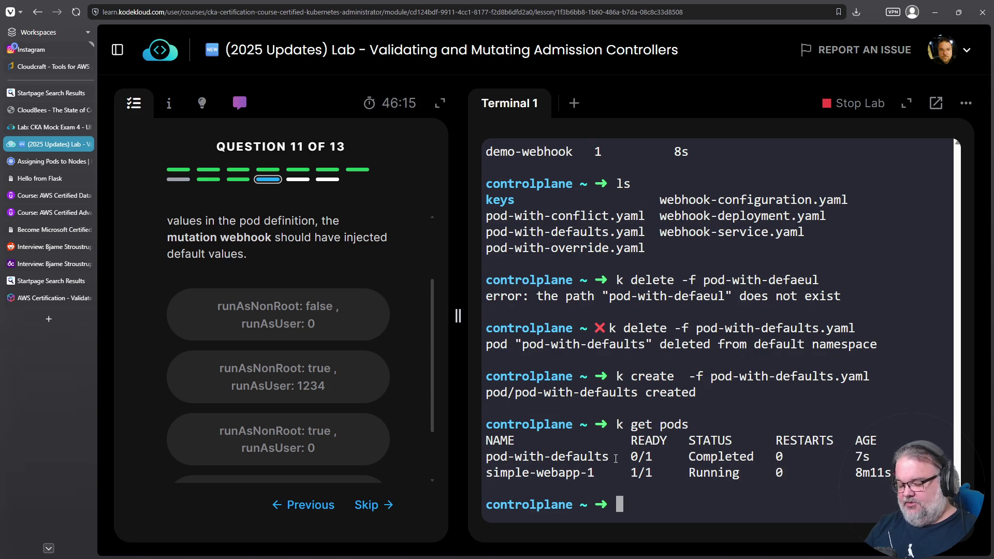
key("ctrl+c")
key("ctrl+r")
type("get pods -o yaml")
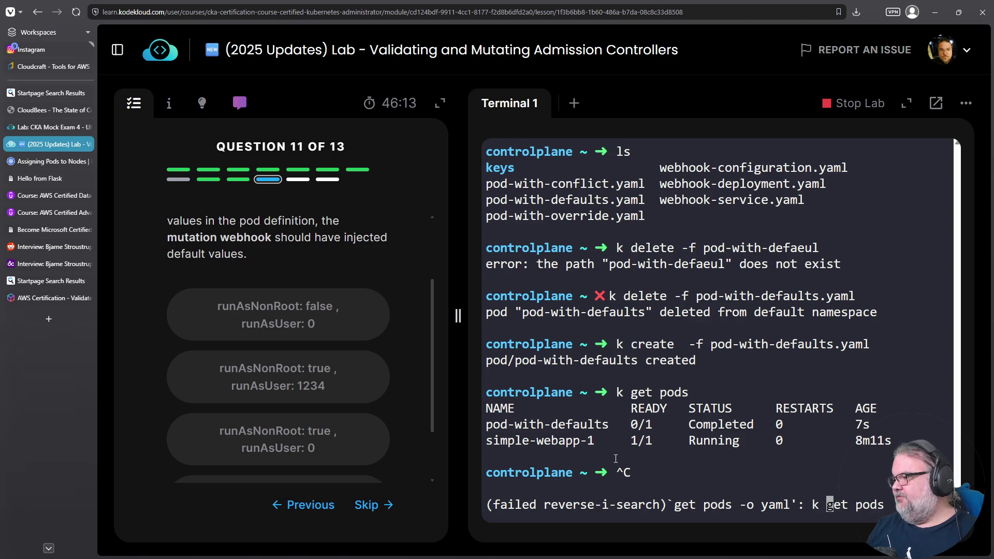